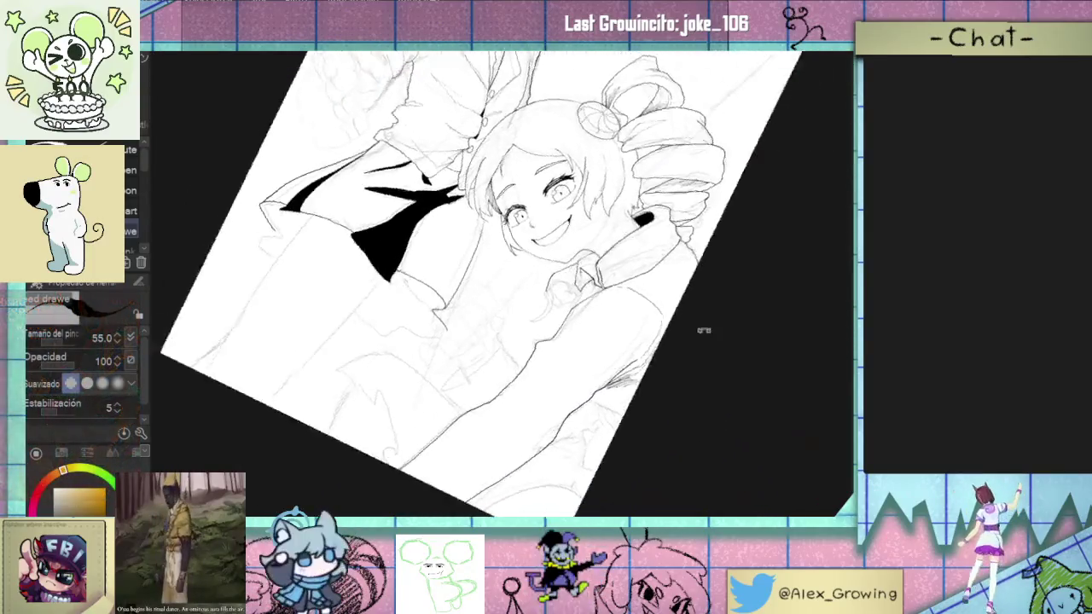
Step: Rotate and zoom the view around the smiling girl's face and shoulder
scroll(614, 222, "up", 3)
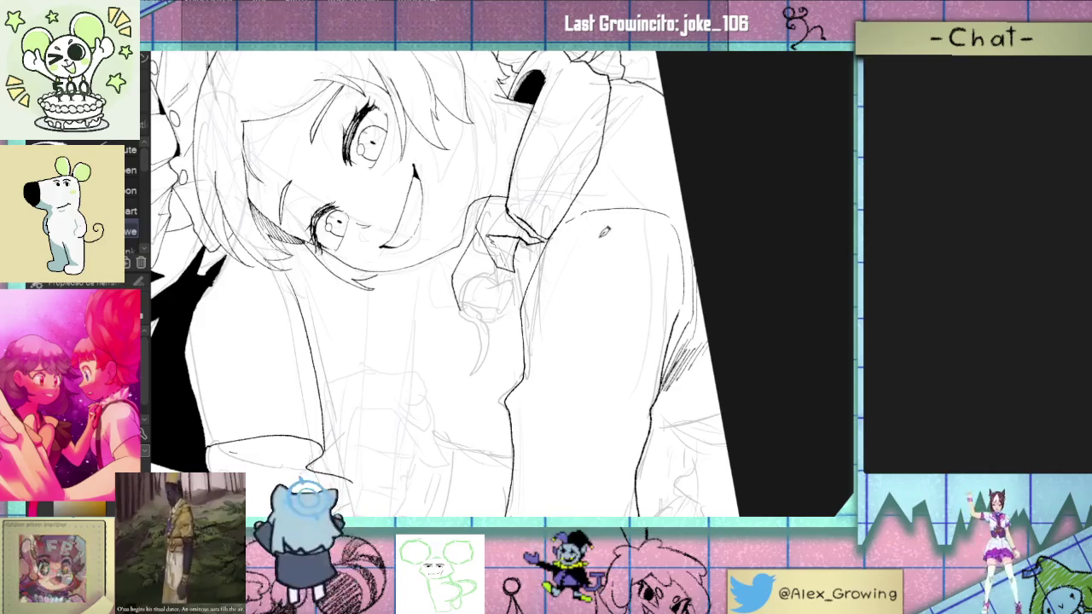
left_click_drag(594, 201, 559, 303)
scroll(559, 303, "up", 3)
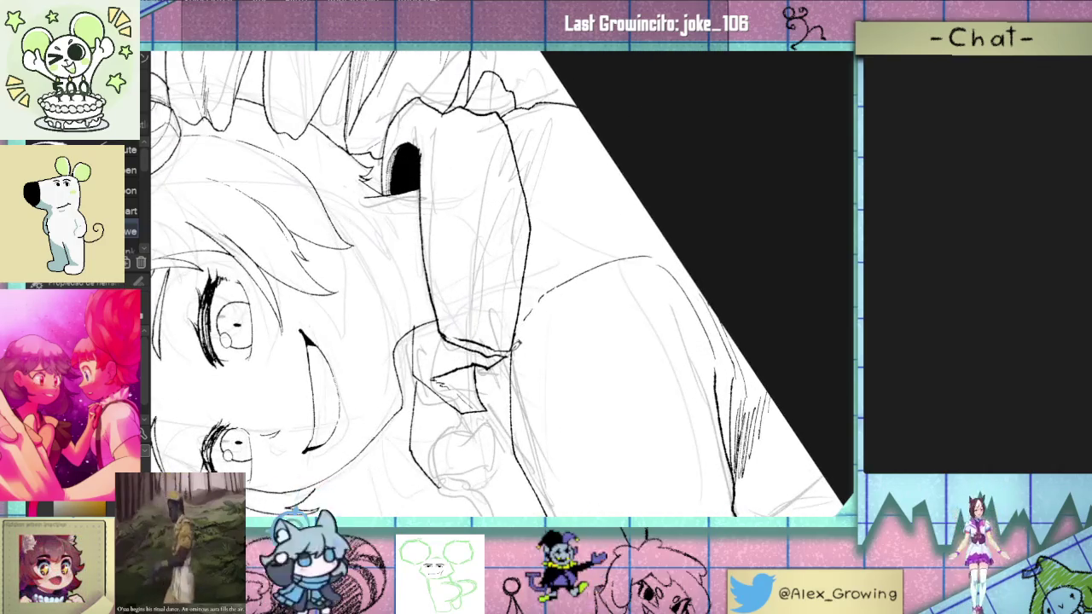
scroll(662, 253, "down", 3)
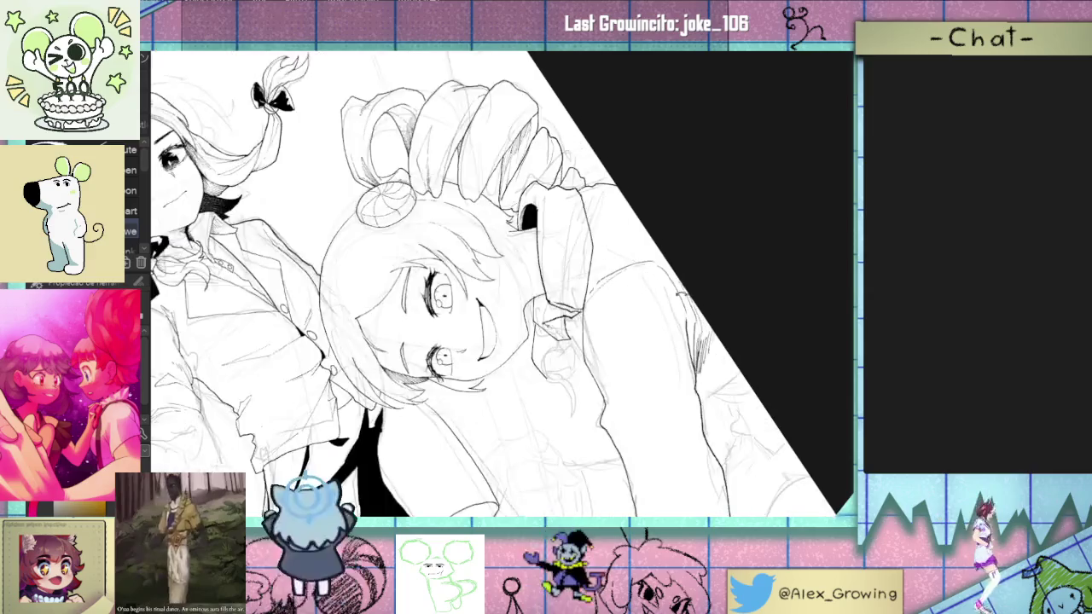
left_click_drag(662, 252, 648, 307)
scroll(640, 316, "up", 3)
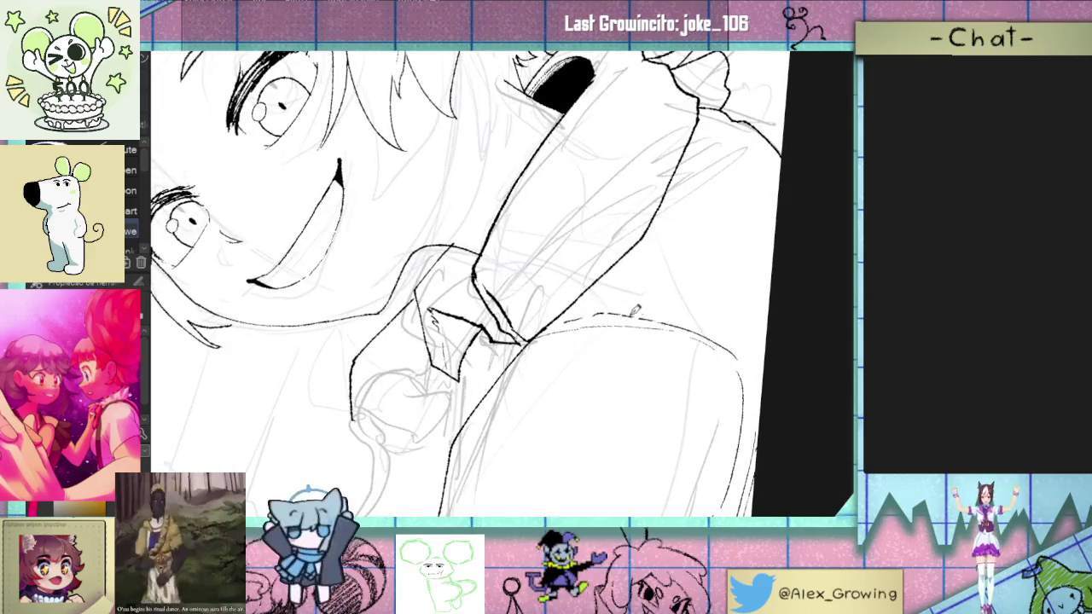
scroll(624, 291, "down", 2)
left_click_drag(625, 292, 589, 284)
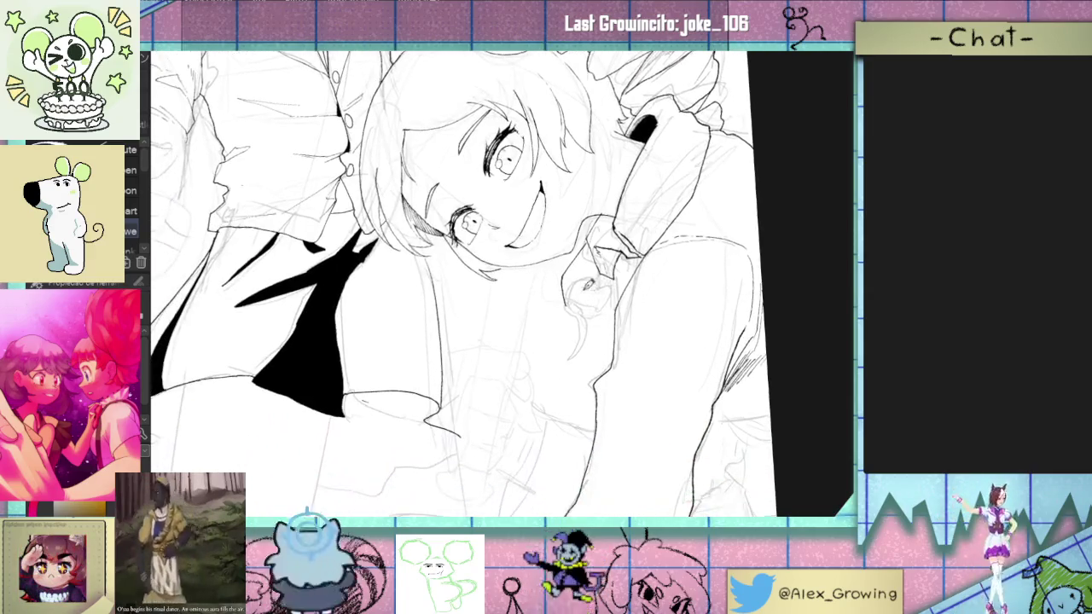
mouse_move(577, 330)
left_mouse_down()
mouse_move(540, 420)
mouse_move(589, 263)
left_mouse_up()
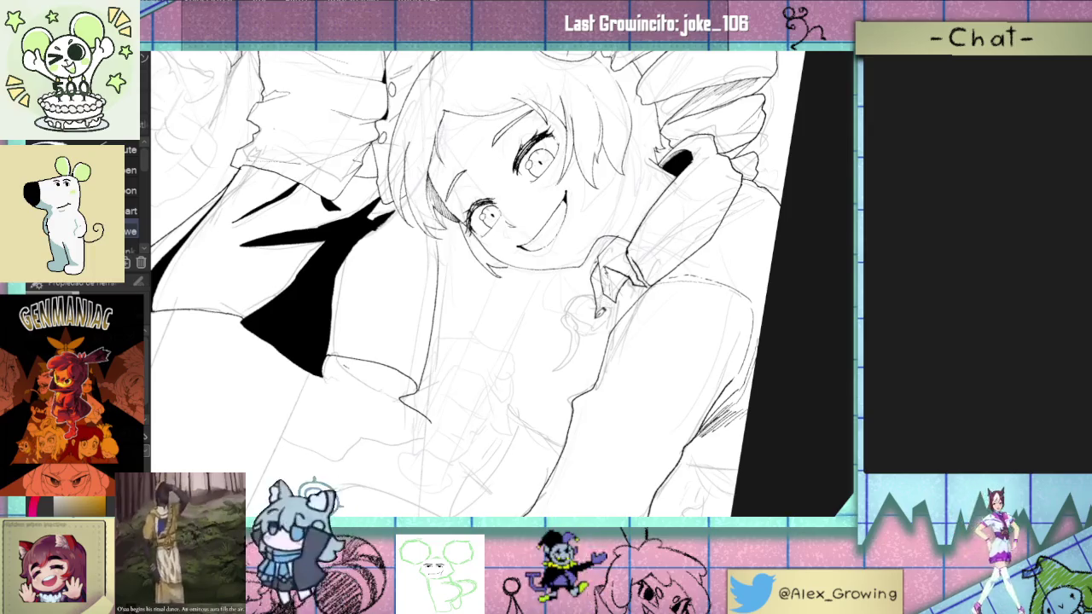
scroll(631, 336, "down", 5)
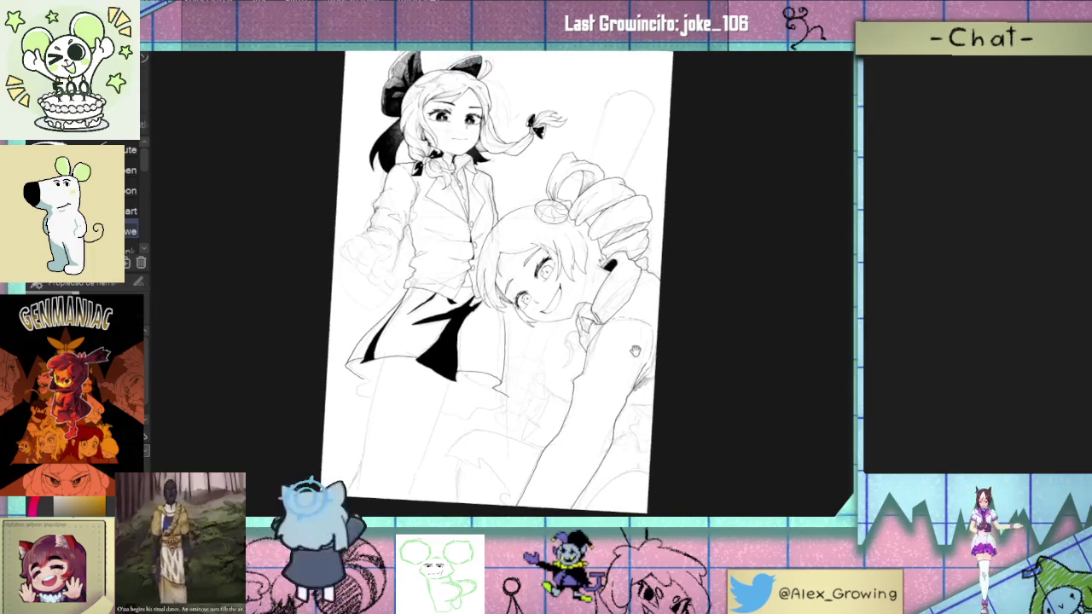
scroll(570, 360, "up", 6)
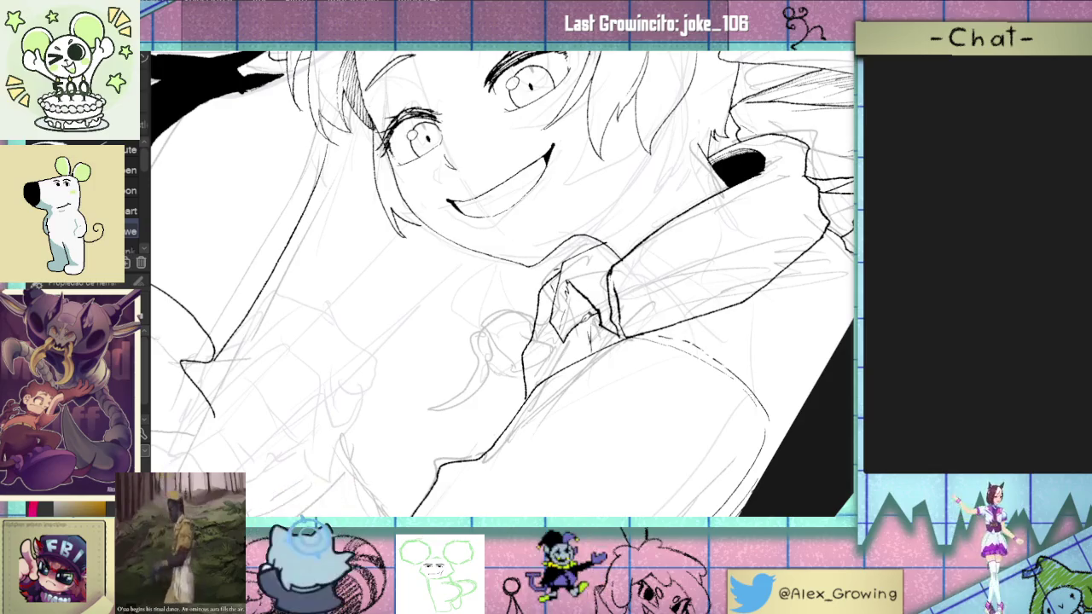
scroll(603, 332, "down", 2)
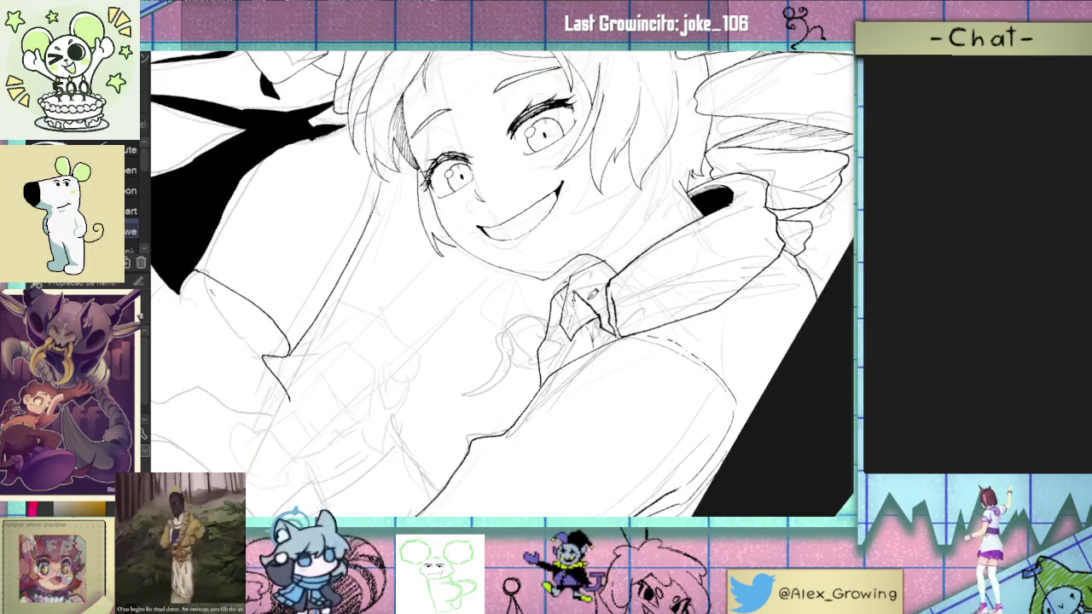
scroll(661, 310, "down", 2)
scroll(661, 309, "up", 1)
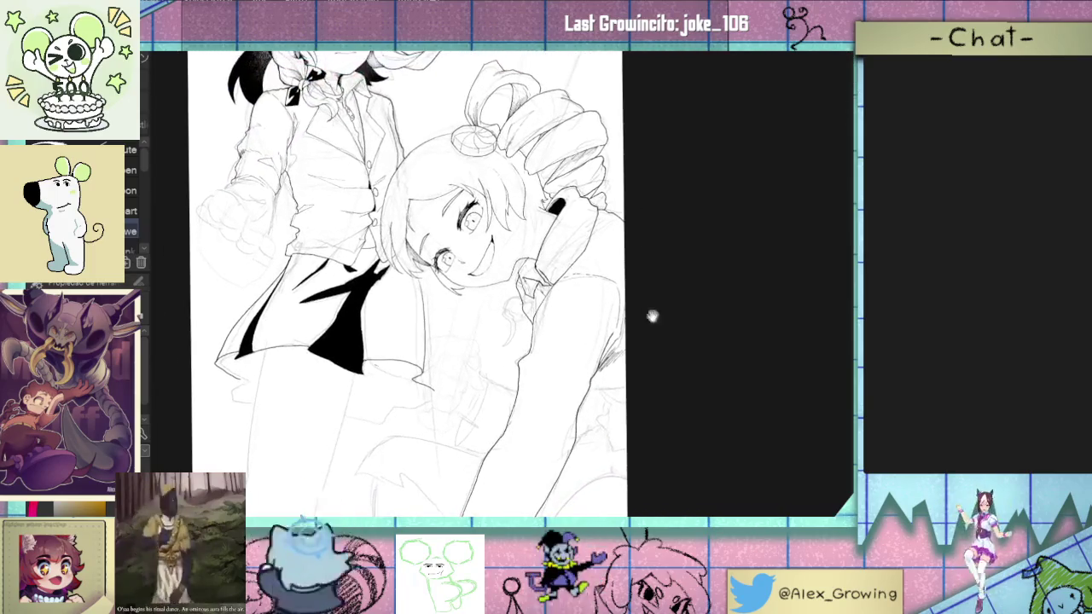
scroll(651, 315, "up", 1)
scroll(639, 346, "up", 1)
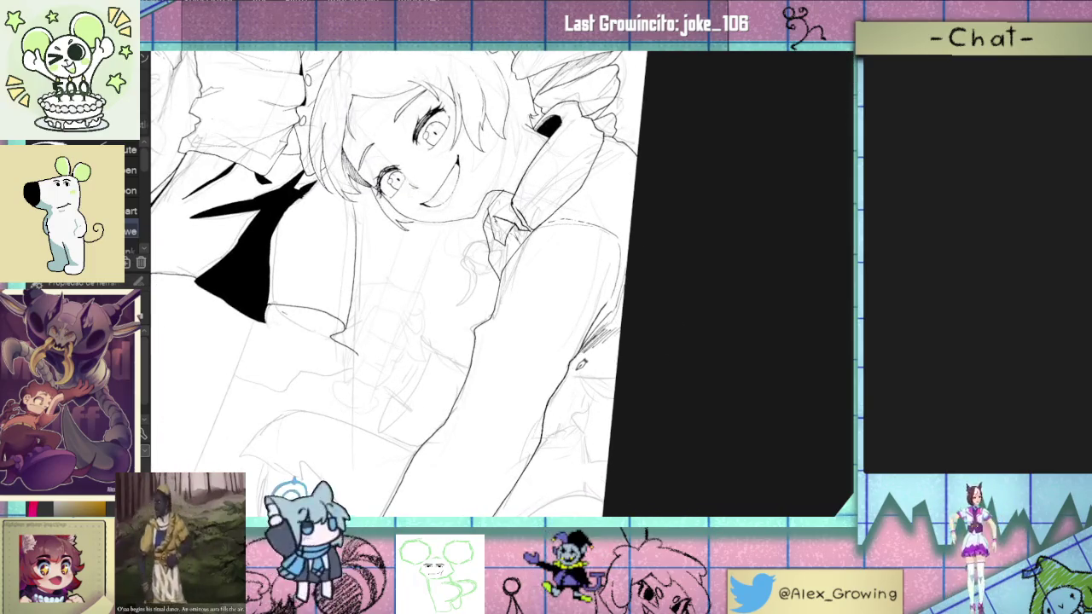
scroll(635, 384, "down", 2)
scroll(631, 376, "up", 2)
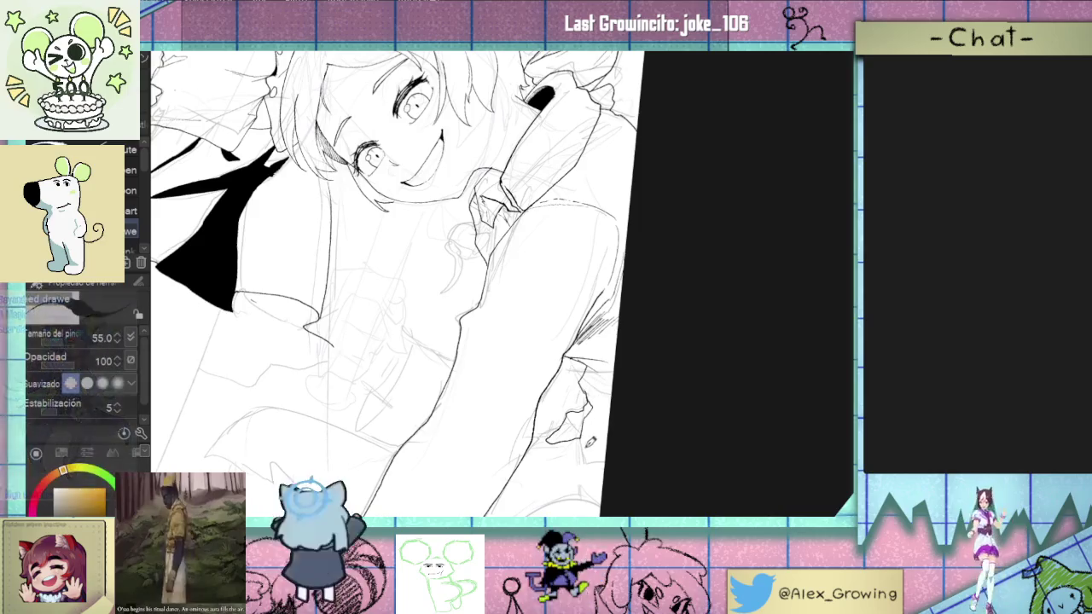
scroll(641, 441, "down", 3)
Step: Extend the leg ink outline down to the page's bottom edge
mouse_move(680, 410)
left_mouse_down()
mouse_move(565, 487)
mouse_move(607, 350)
left_mouse_up()
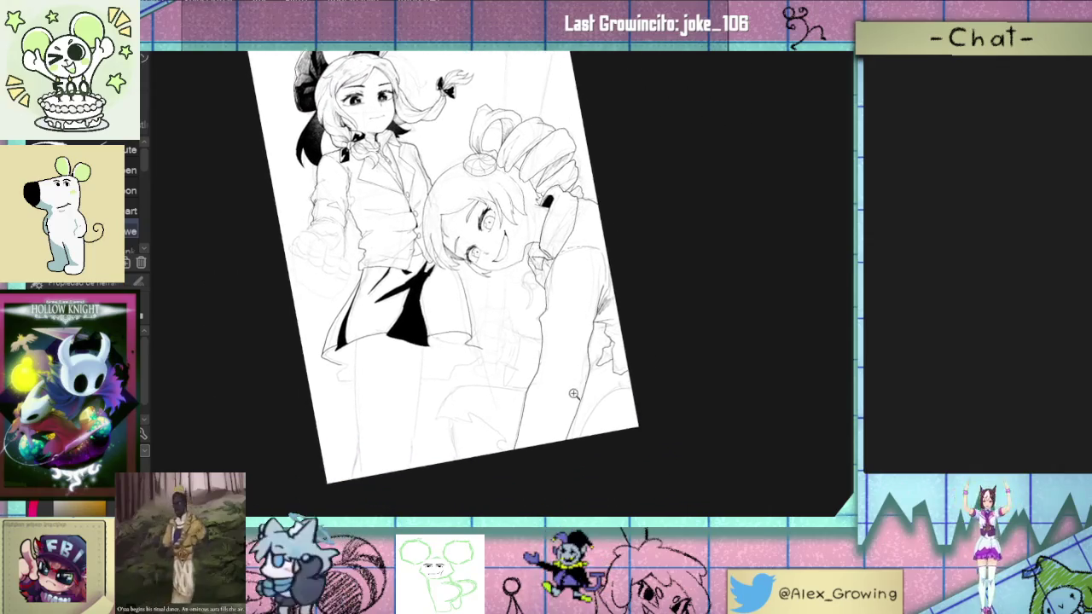
scroll(528, 437, "up", 2)
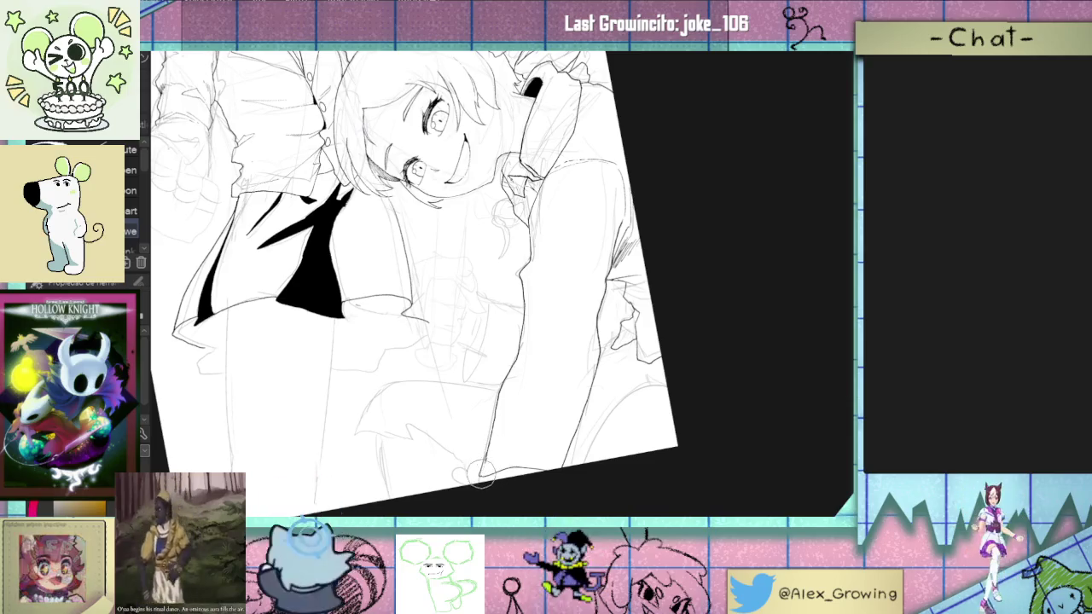
mouse_move(590, 389)
left_mouse_down()
mouse_move(599, 440)
mouse_move(675, 315)
mouse_move(529, 419)
left_mouse_up()
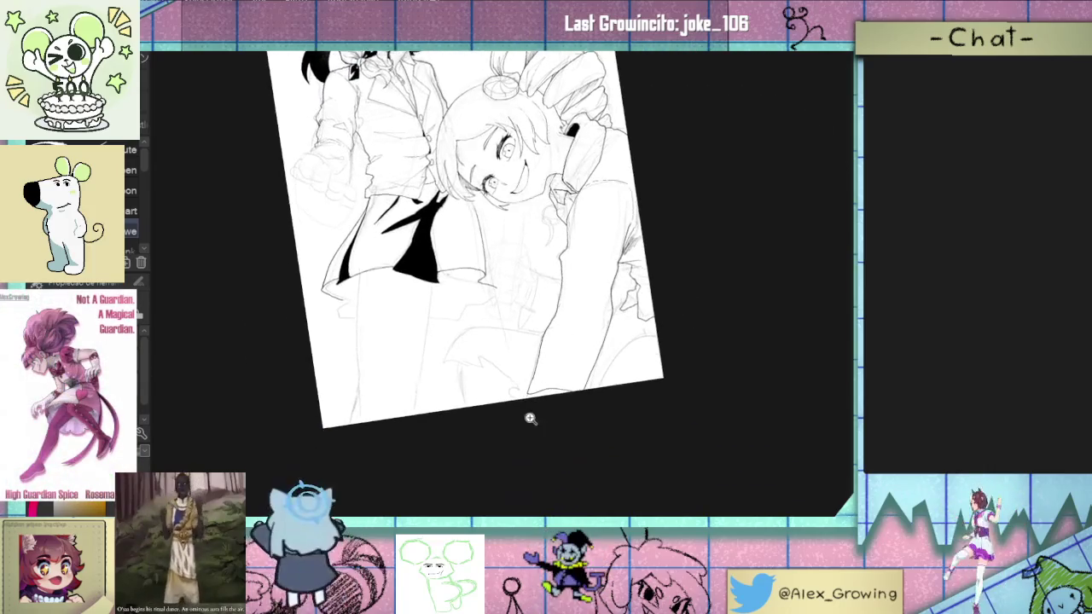
scroll(536, 391, "up", 3)
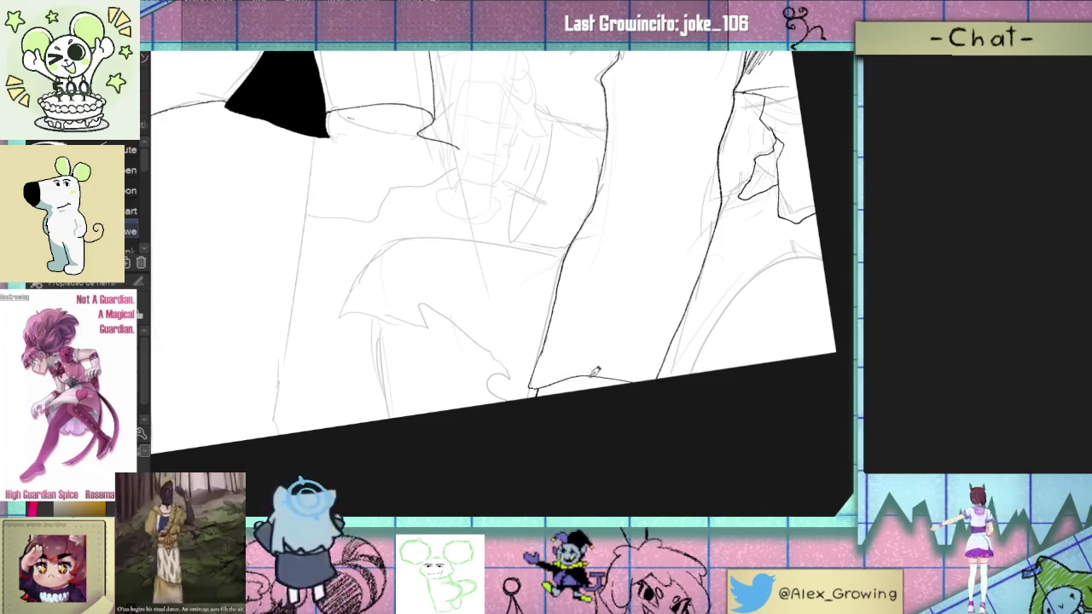
scroll(631, 381, "up", 2)
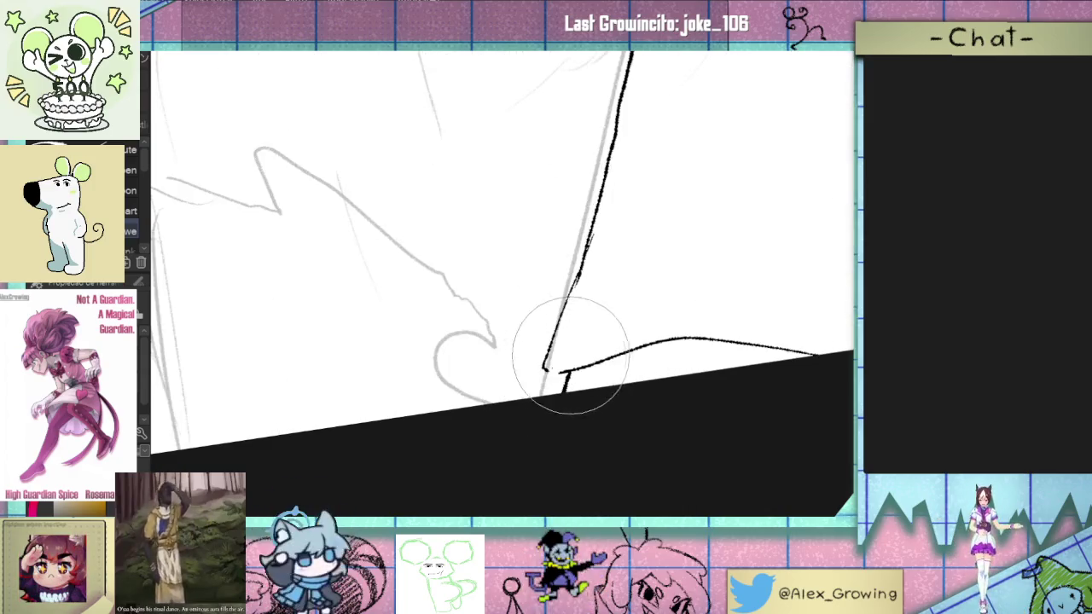
left_click_drag(548, 367, 538, 385)
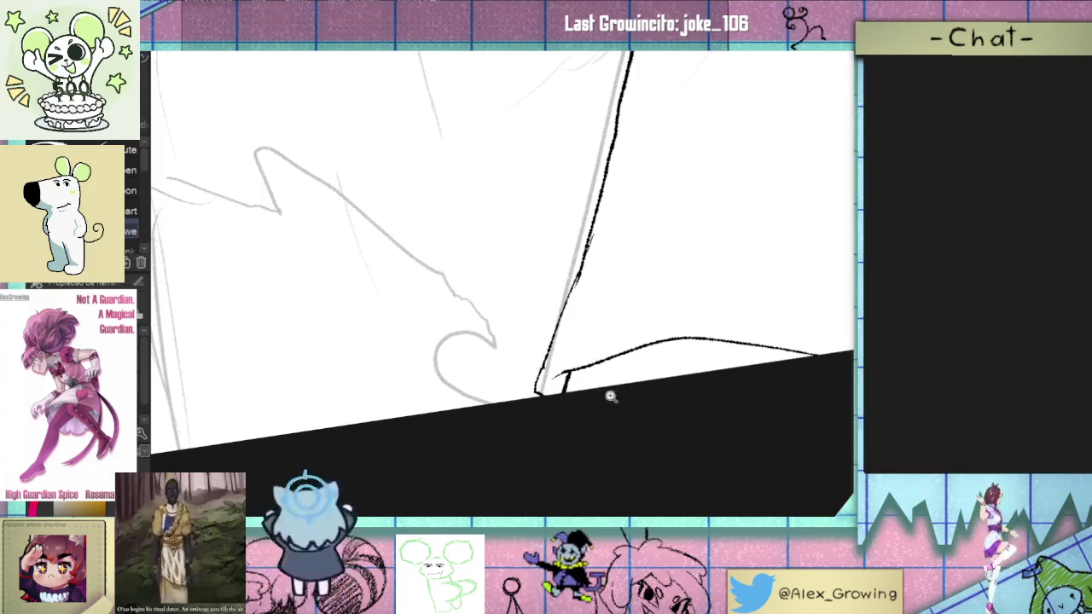
Step: Ink two hatch strokes along the smiling girl's arm
left_click_drag(610, 396, 534, 375)
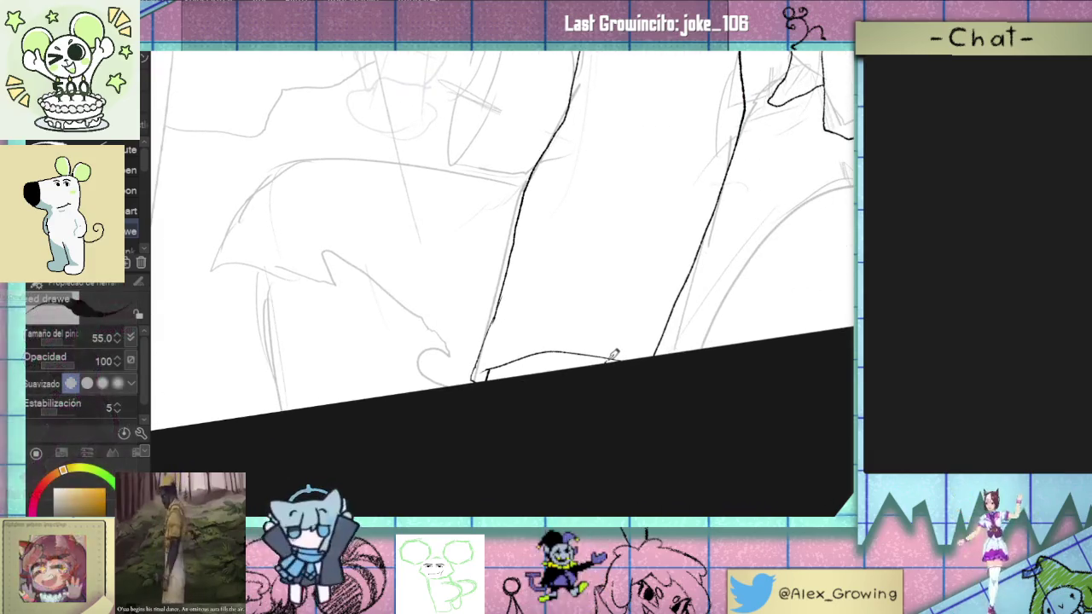
mouse_move(621, 354)
left_mouse_down()
mouse_move(618, 371)
mouse_move(608, 356)
mouse_move(666, 378)
mouse_move(558, 356)
mouse_move(627, 427)
mouse_move(554, 446)
mouse_move(644, 341)
left_mouse_up()
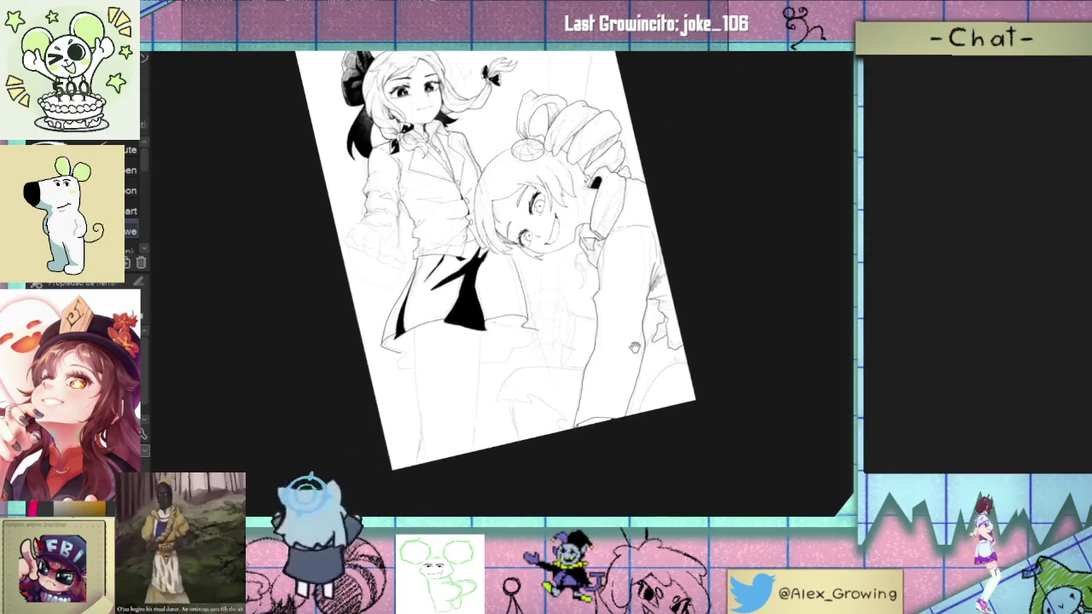
scroll(644, 342, "up", 2)
scroll(614, 338, "up", 2)
scroll(588, 336, "up", 2)
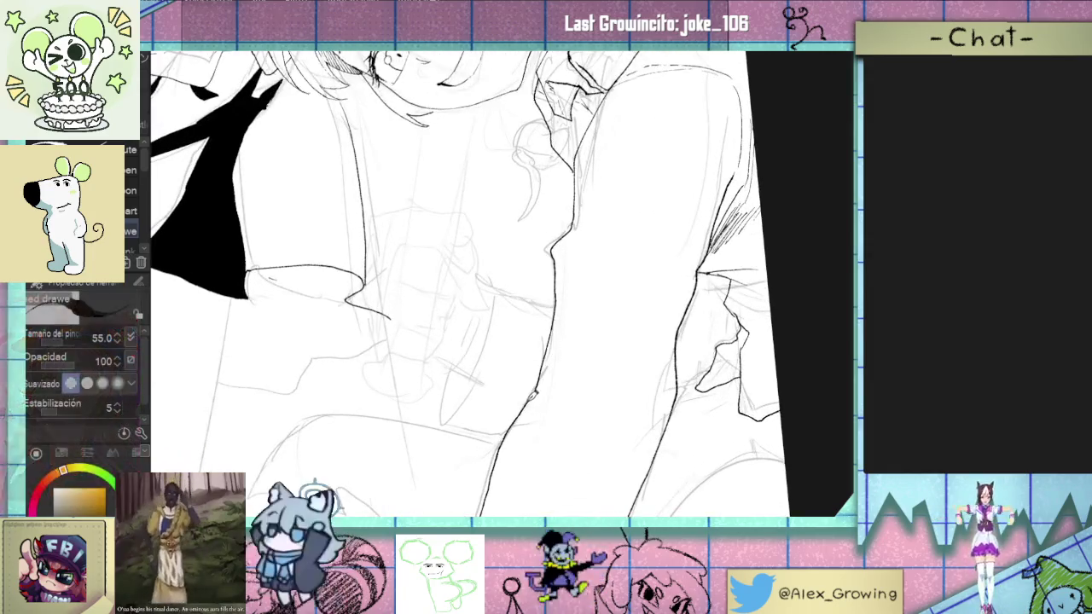
left_click_drag(568, 332, 597, 282)
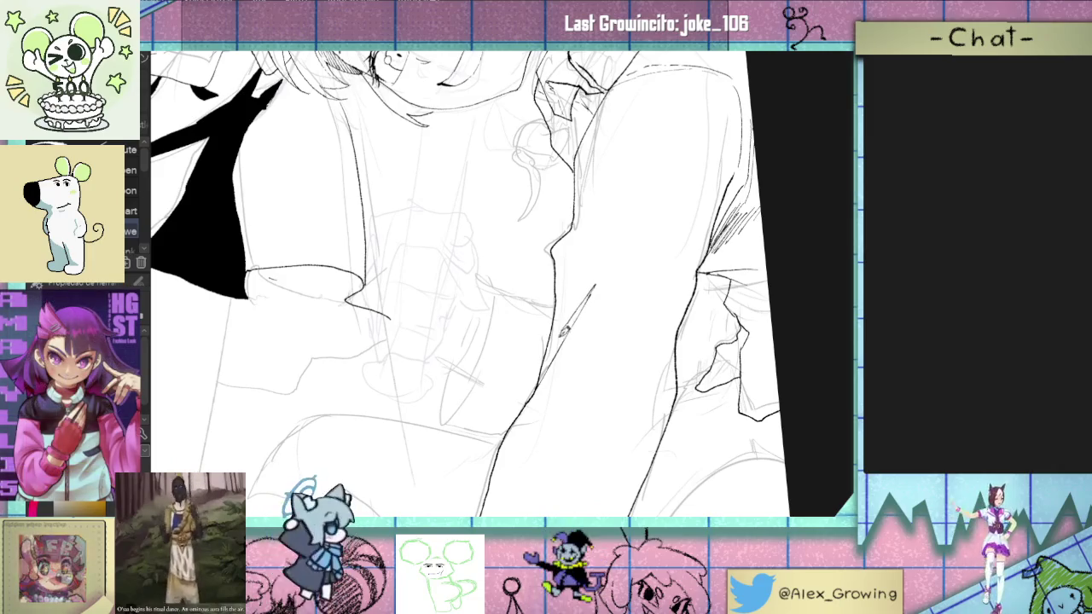
left_click_drag(578, 325, 606, 292)
Step: Pan and rotate the canvas about 30° clockwise to frame both girls
left_click_drag(674, 279, 589, 332)
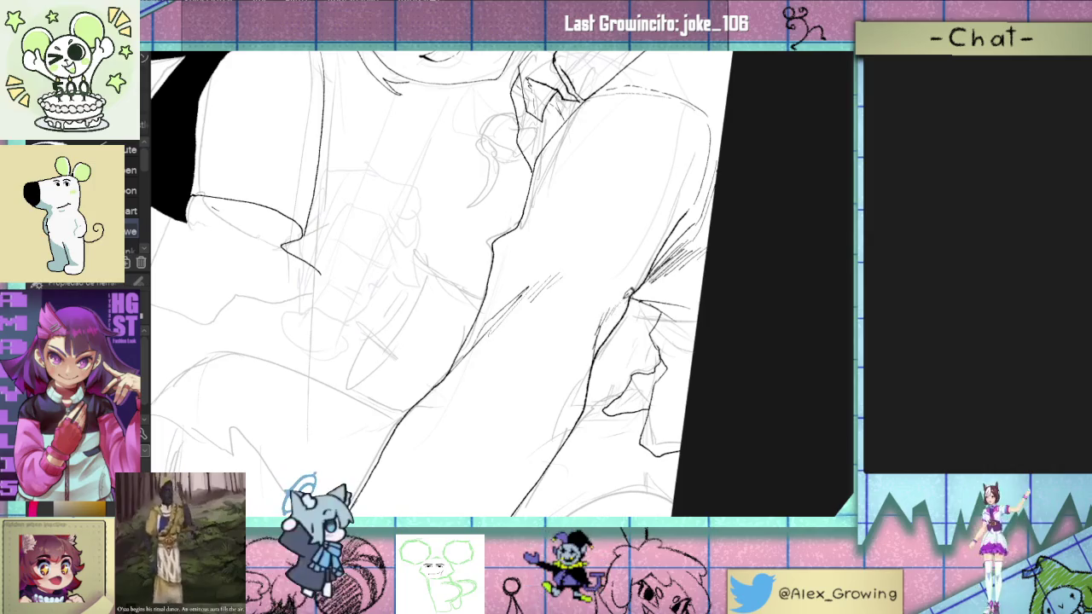
left_click_drag(595, 363, 523, 346)
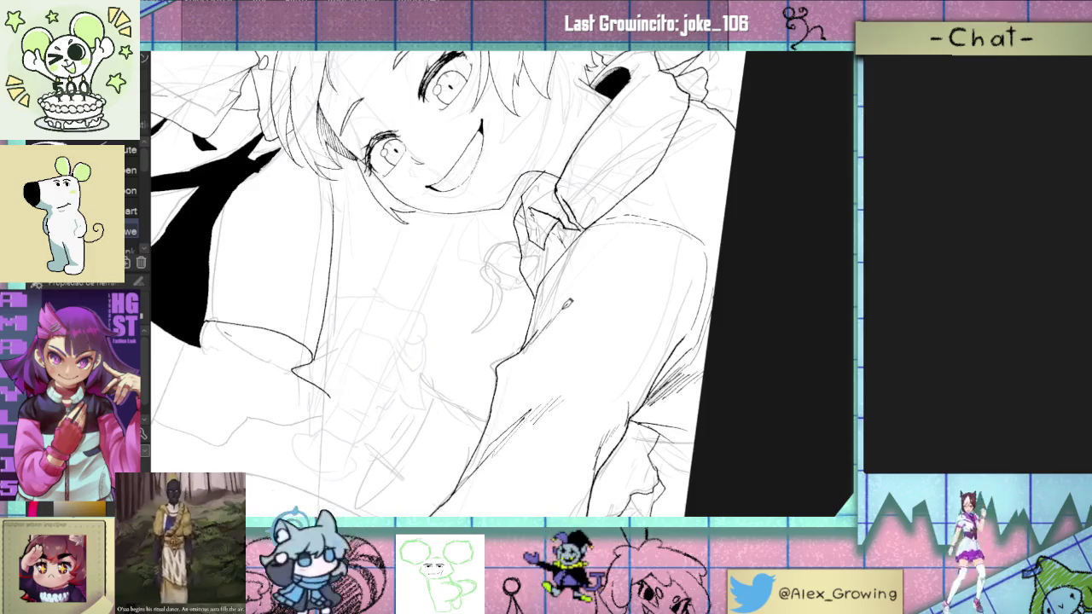
scroll(582, 299, "down", 3)
scroll(598, 362, "up", 4)
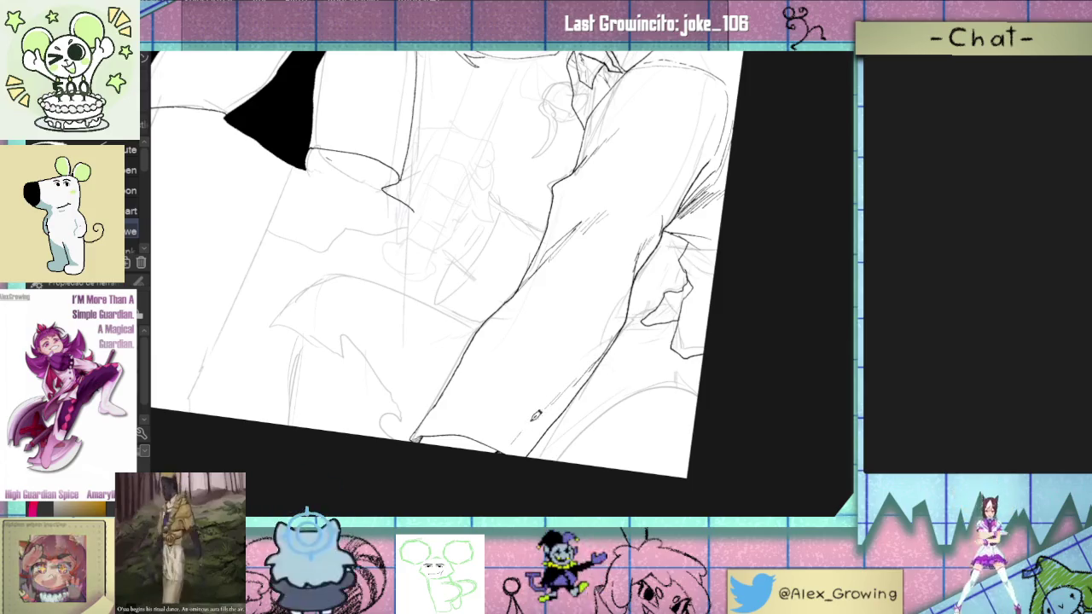
left_click_drag(484, 385, 496, 410)
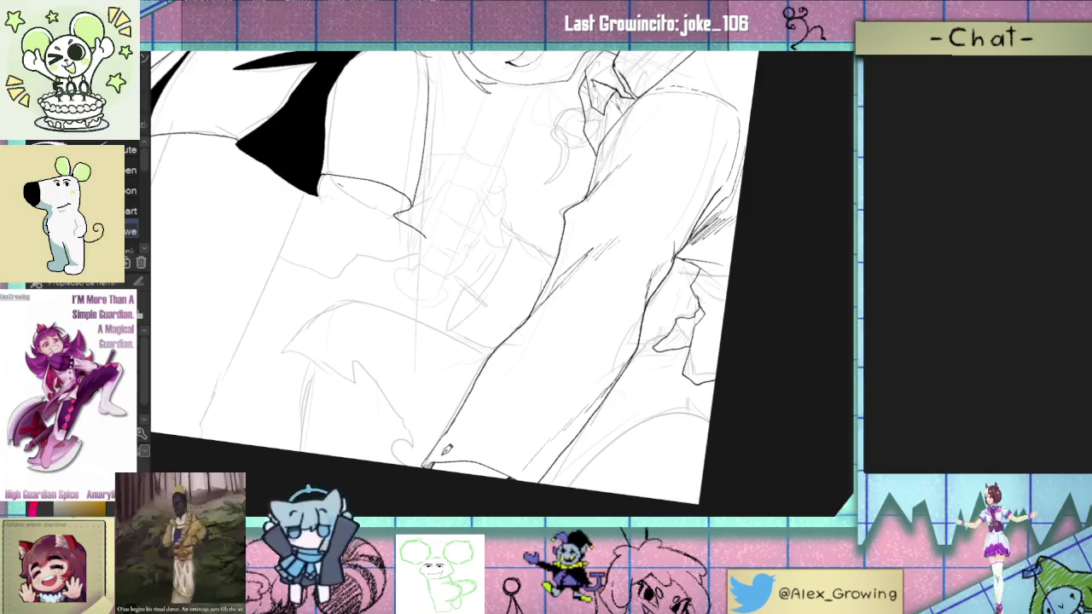
left_click_drag(553, 325, 506, 408)
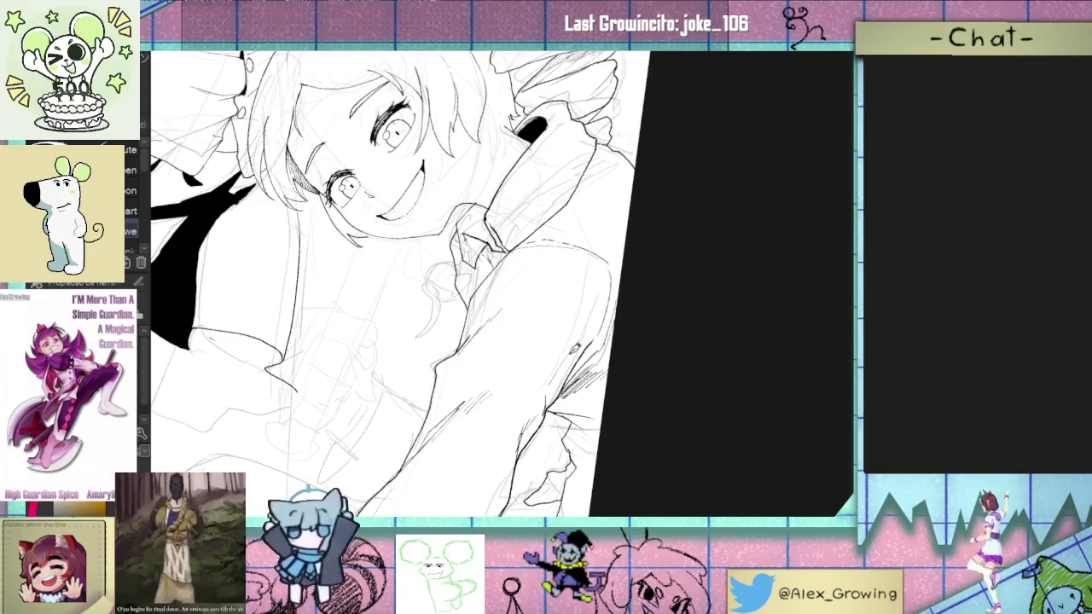
mouse_move(569, 327)
left_mouse_down()
mouse_move(622, 346)
mouse_move(563, 353)
left_mouse_up()
left_click_drag(658, 308, 580, 388)
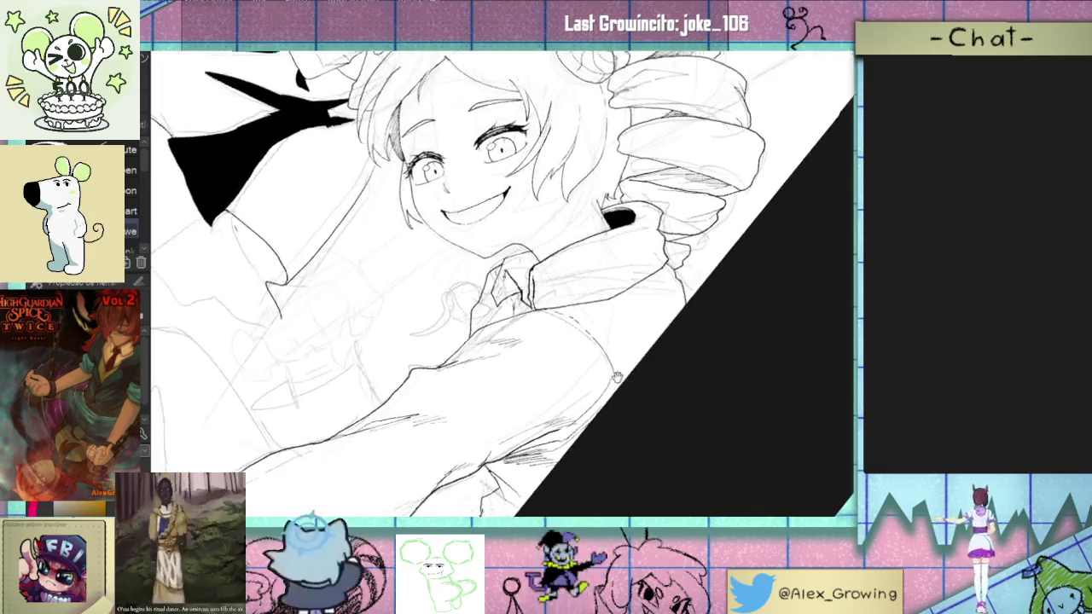
scroll(579, 405, "down", 5)
mouse_move(626, 417)
left_mouse_down()
mouse_move(674, 307)
mouse_move(651, 307)
mouse_move(651, 252)
left_mouse_up()
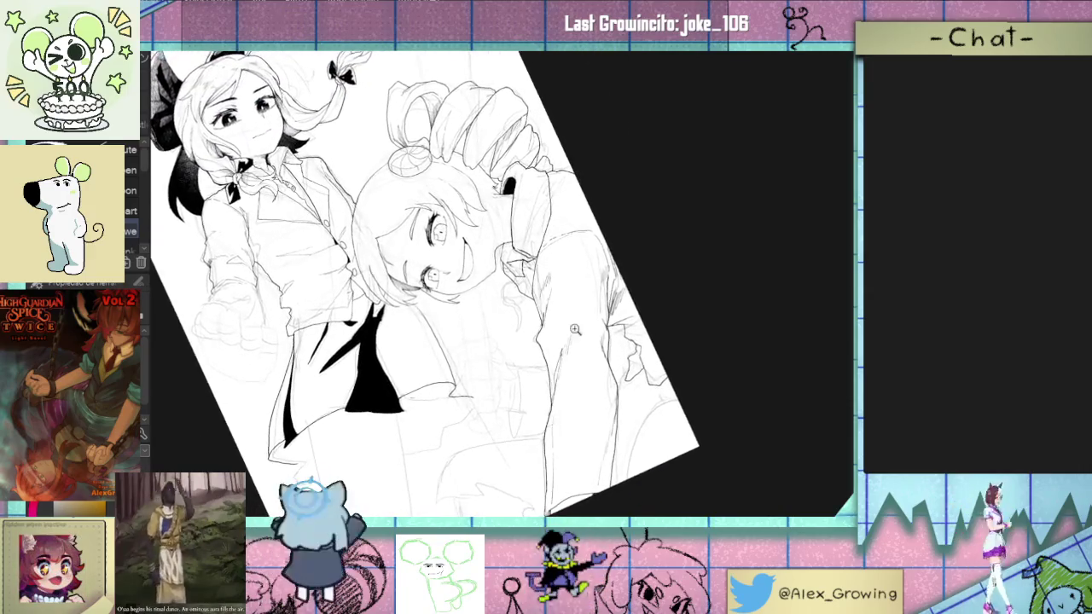
Step: Turn the view upright, then tilt it onto a close-up of the smiling girl
scroll(566, 329, "up", 3)
scroll(556, 375, "down", 3)
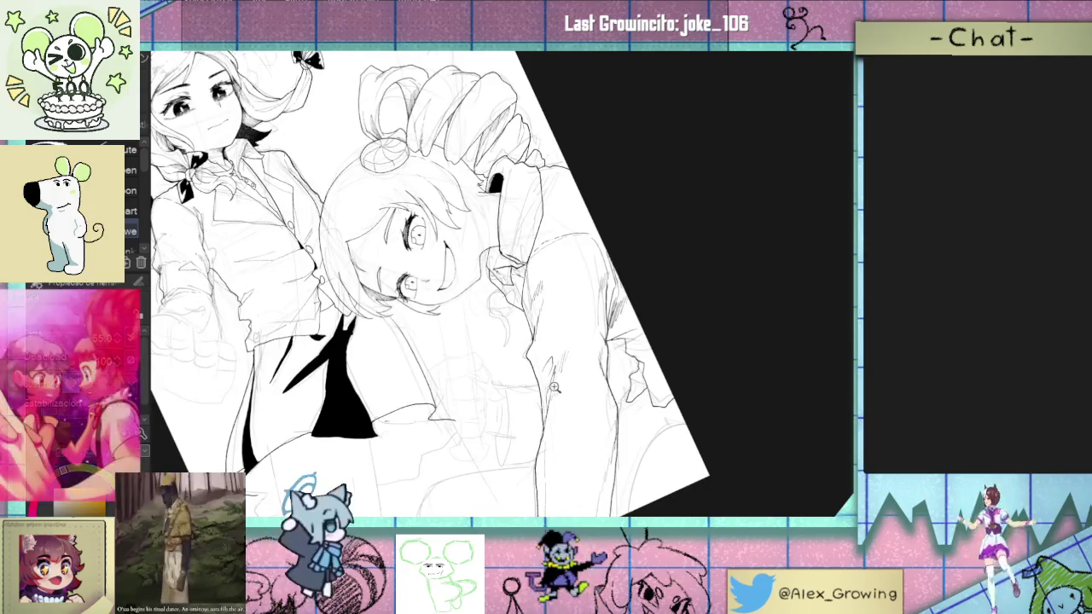
scroll(550, 377, "up", 2)
scroll(580, 392, "down", 4)
mouse_move(580, 393)
left_mouse_down()
mouse_move(626, 413)
mouse_move(523, 439)
mouse_move(566, 368)
left_mouse_up()
scroll(626, 413, "up", 1)
scroll(565, 368, "up", 3)
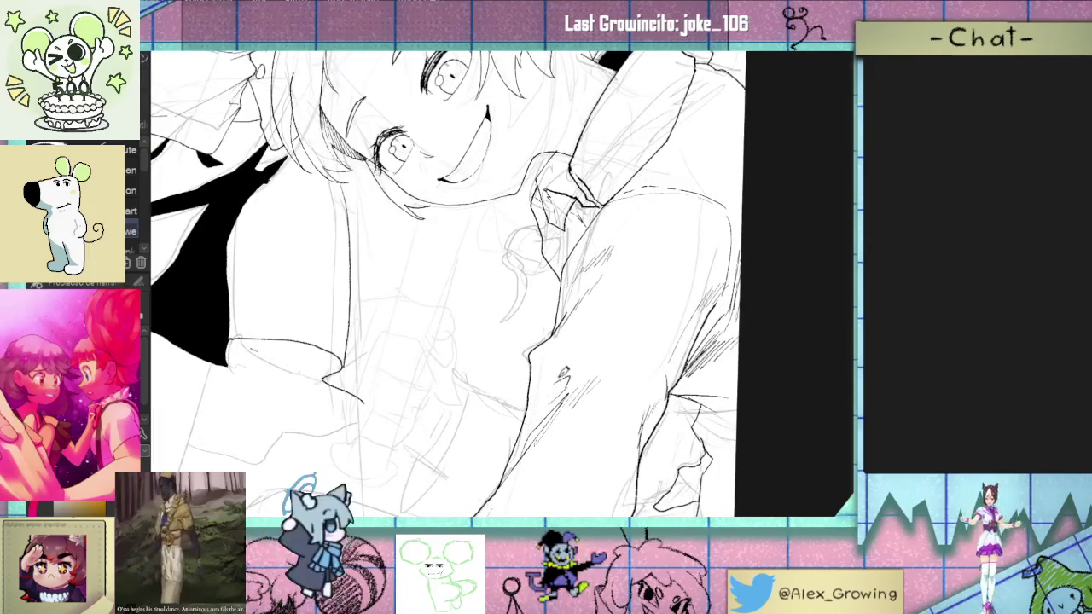
scroll(607, 369, "down", 2)
scroll(607, 370, "up", 2)
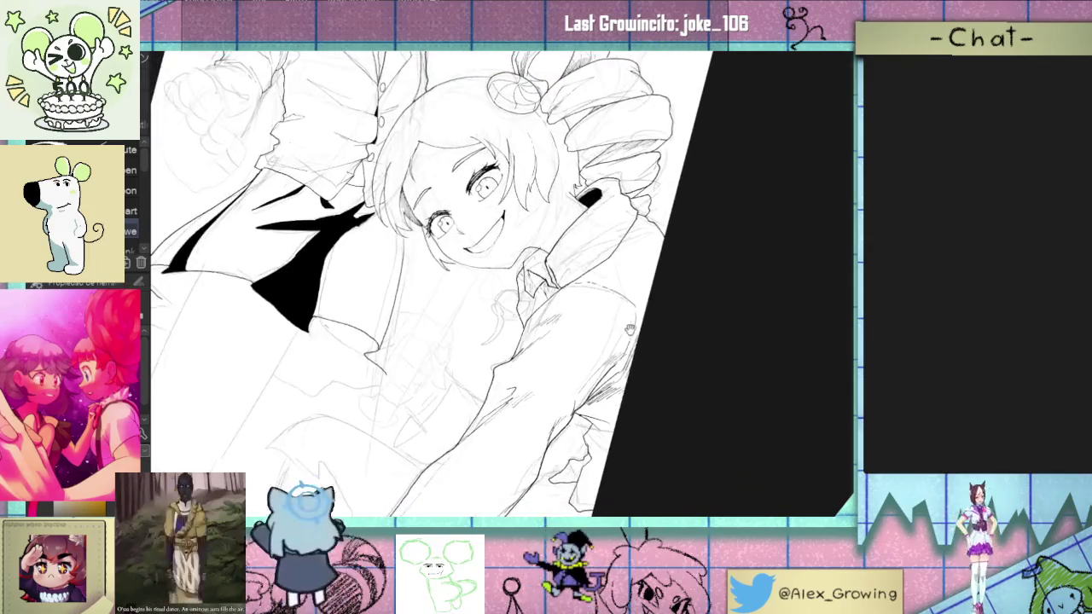
left_click_drag(606, 369, 646, 288)
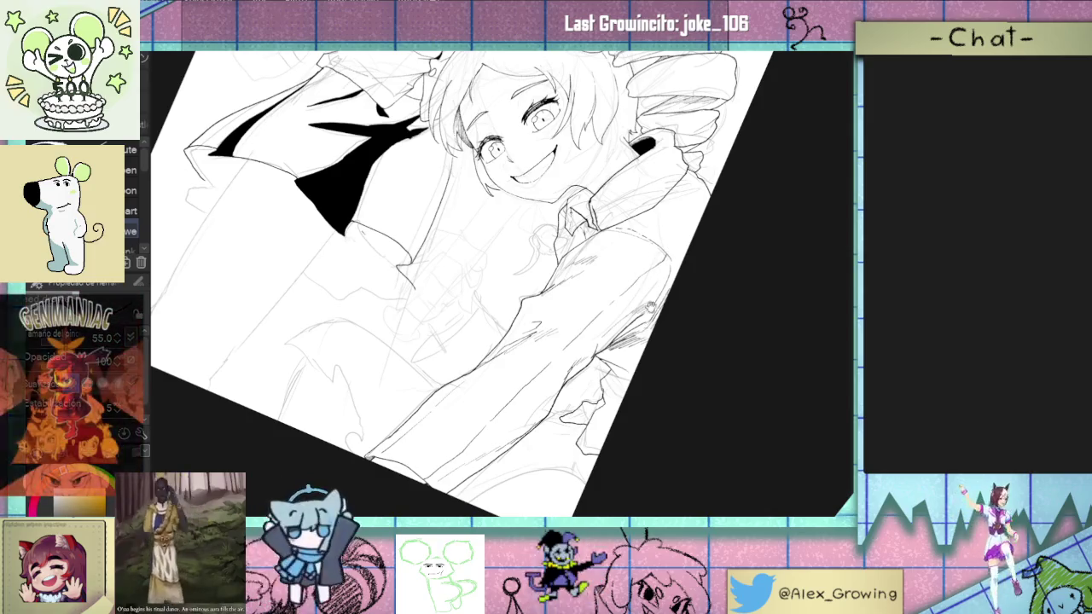
Step: Ink a short line along the right girl's lower sleeve
scroll(650, 307, "up", 3)
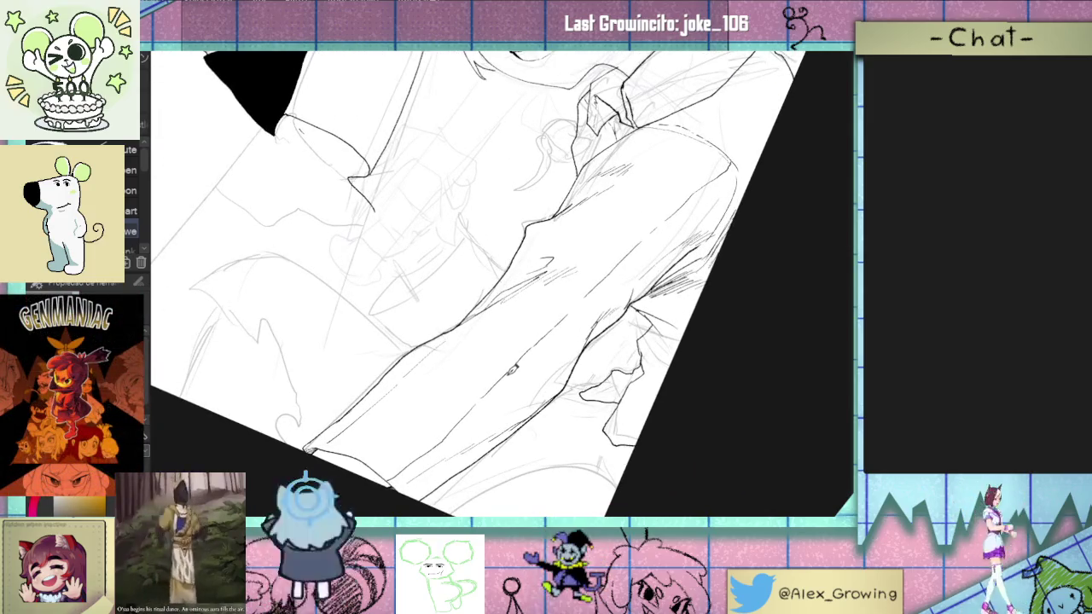
scroll(527, 366, "down", 2)
scroll(527, 367, "down", 2)
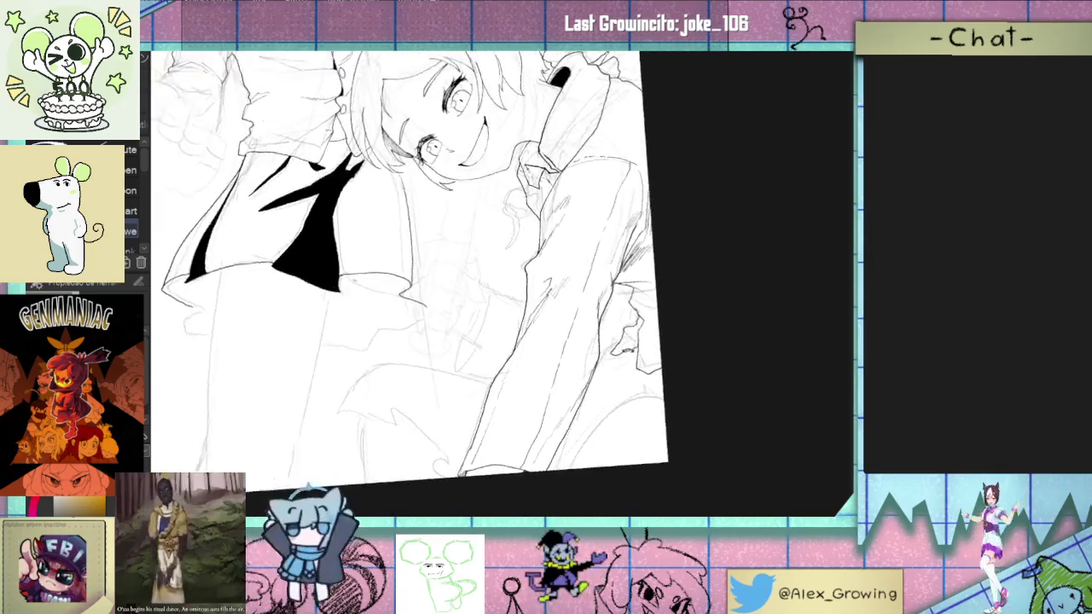
scroll(597, 341, "down", 2)
left_click_drag(642, 327, 641, 385)
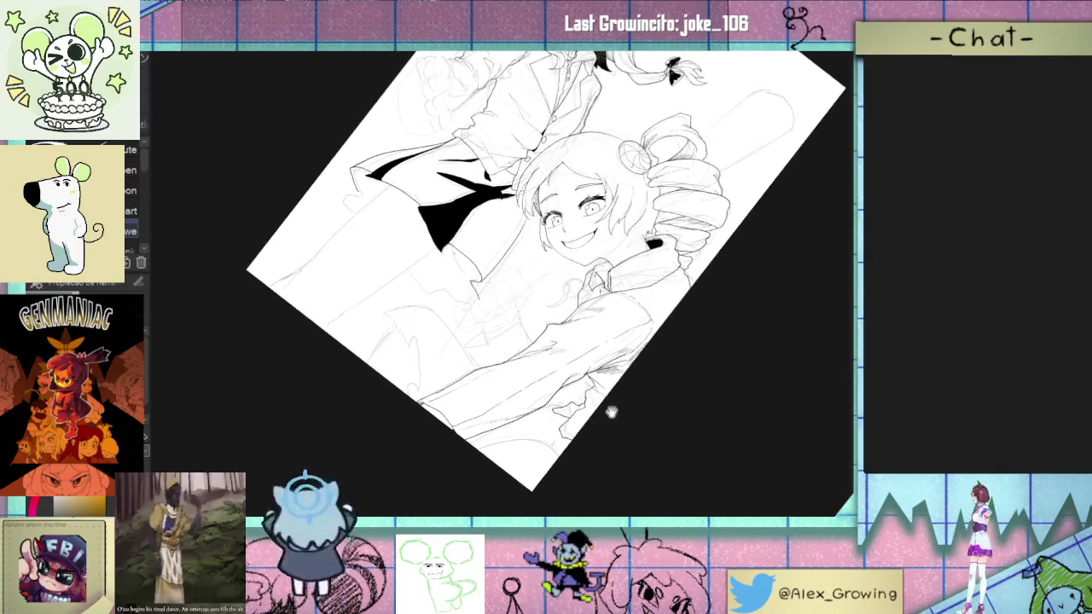
scroll(640, 385, "up", 1)
scroll(647, 369, "up", 2)
mouse_move(626, 317)
left_mouse_down()
mouse_move(673, 369)
mouse_move(635, 333)
left_mouse_up()
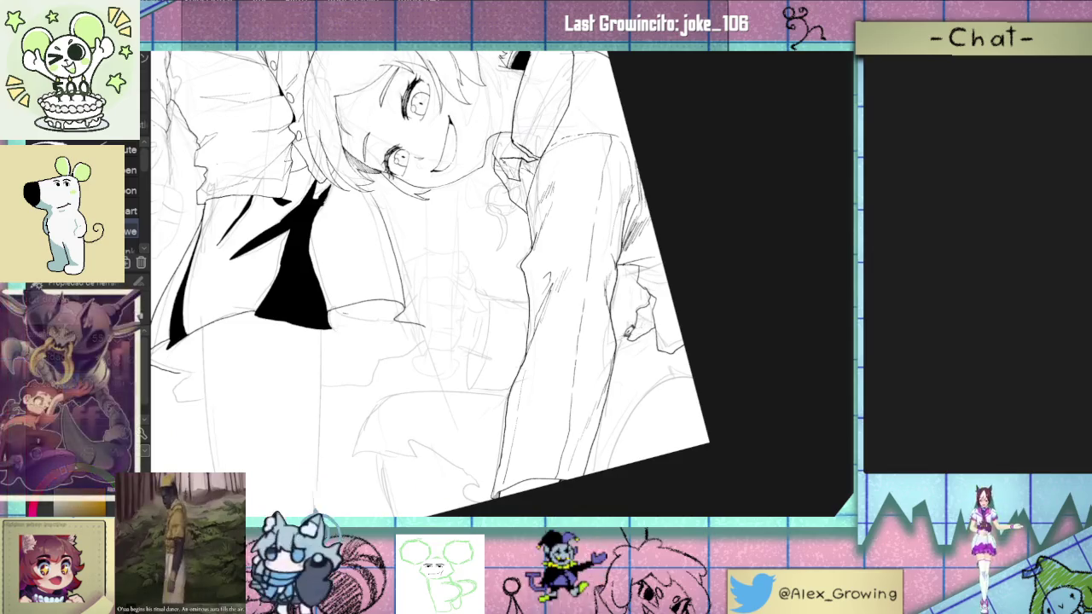
left_click_drag(522, 369, 445, 365)
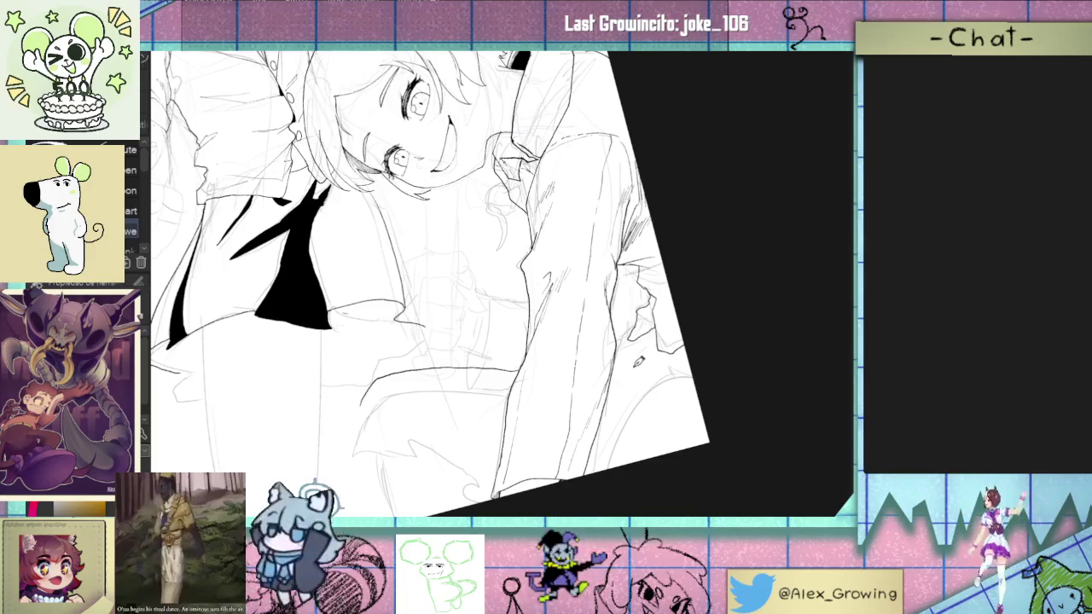
Step: Ink another line down the right sleeve toward the arm
left_click_drag(620, 352, 620, 404)
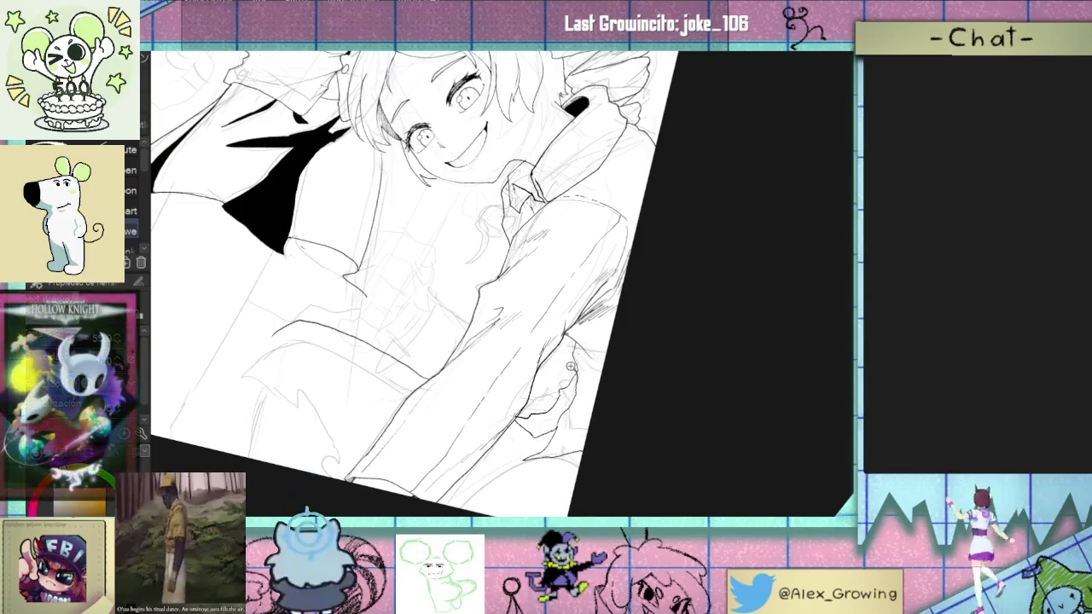
scroll(570, 366, "up", 3)
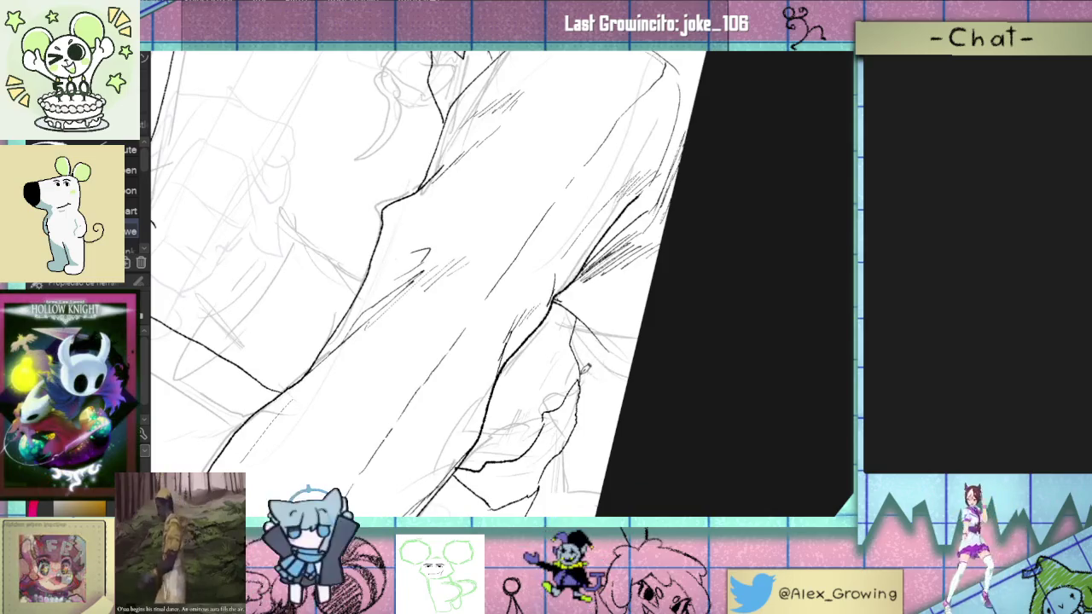
scroll(588, 367, "down", 2)
scroll(580, 388, "down", 2)
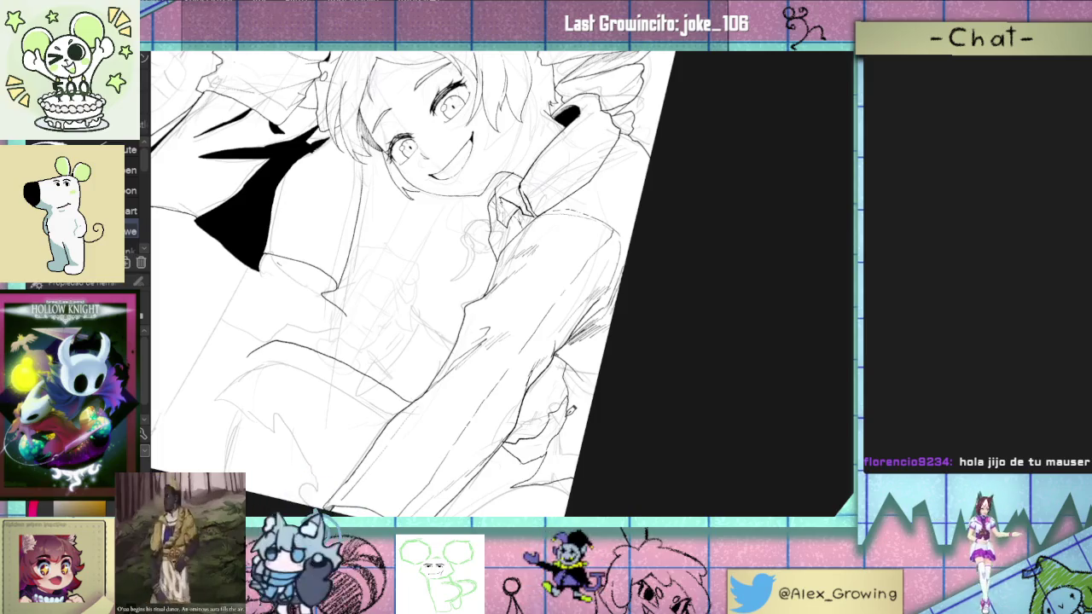
scroll(636, 381, "up", 3)
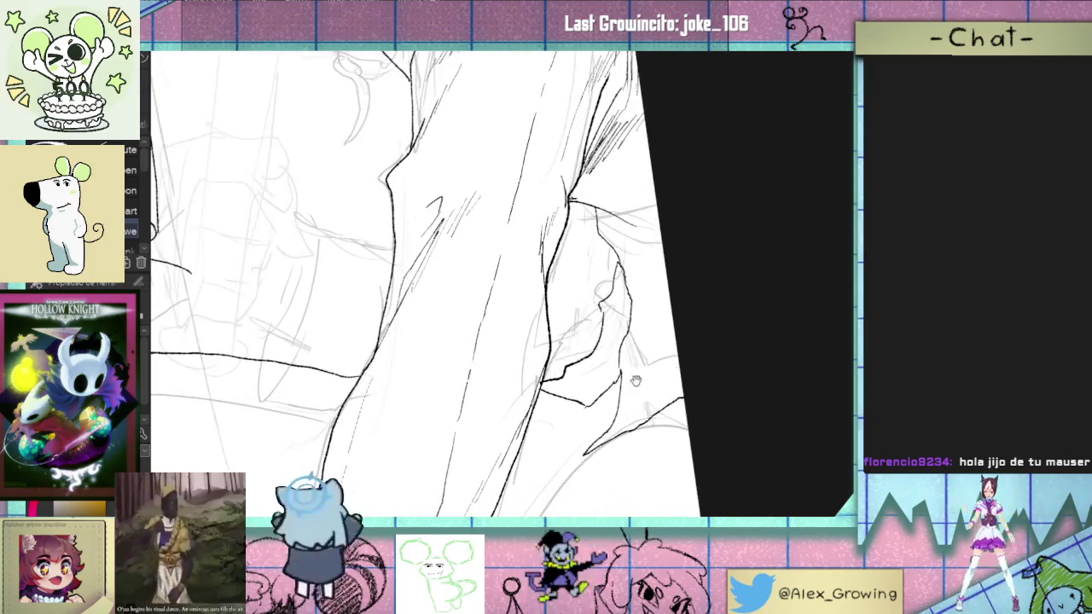
scroll(648, 380, "down", 3)
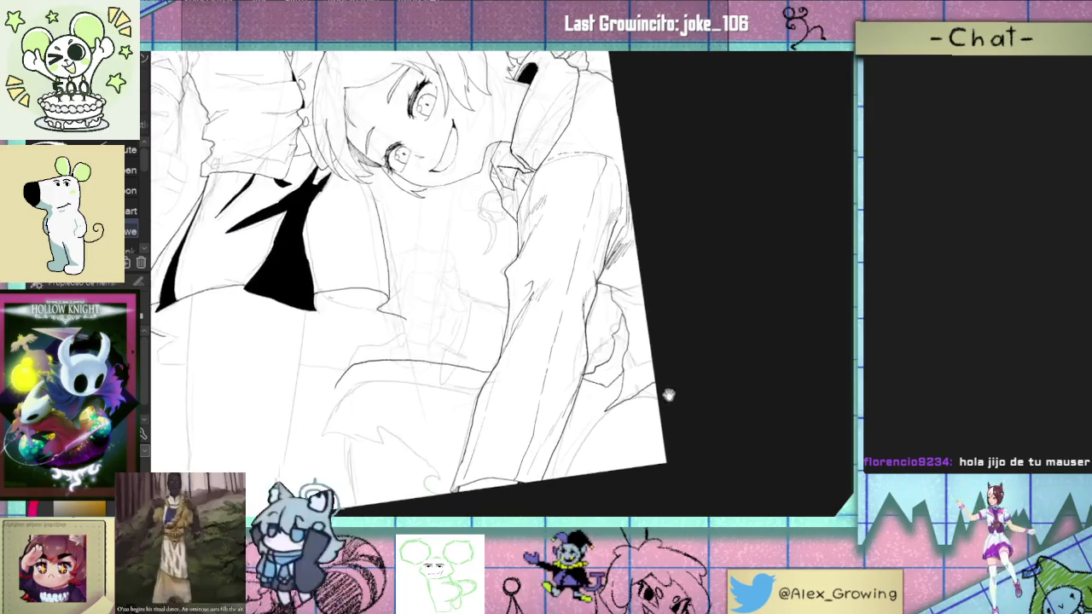
mouse_move(658, 383)
left_mouse_down()
mouse_move(689, 377)
mouse_move(663, 393)
left_mouse_up()
scroll(674, 376, "up", 3)
mouse_move(699, 361)
left_mouse_down()
mouse_move(630, 333)
mouse_move(600, 356)
mouse_move(589, 336)
mouse_move(592, 363)
left_mouse_up()
scroll(699, 361, "down", 3)
scroll(561, 334, "up", 3)
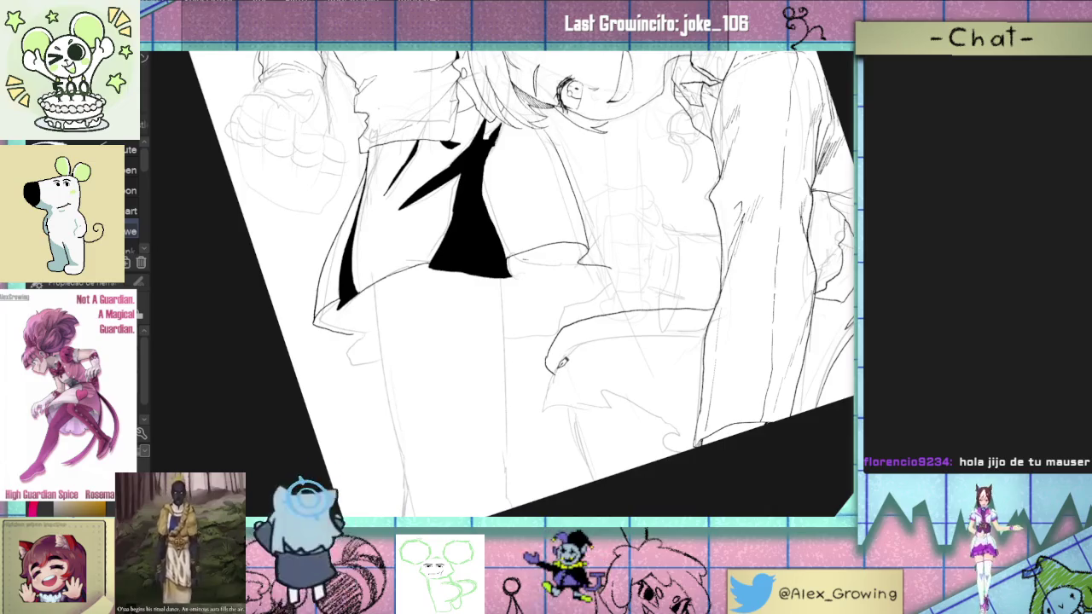
mouse_move(601, 367)
left_mouse_down()
mouse_move(687, 399)
mouse_move(608, 438)
left_mouse_up()
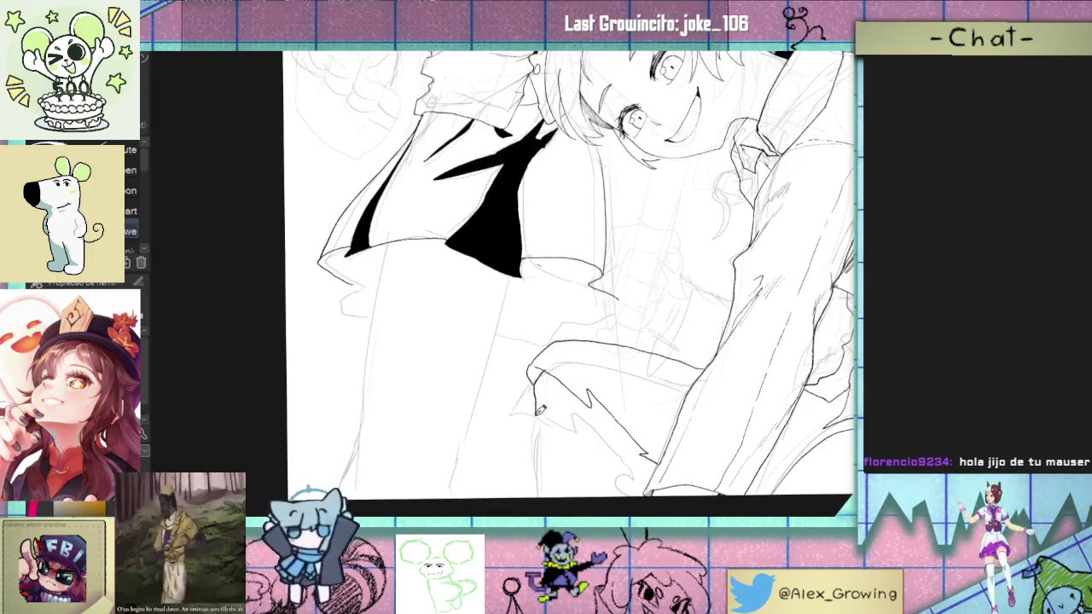
scroll(565, 472, "down", 3)
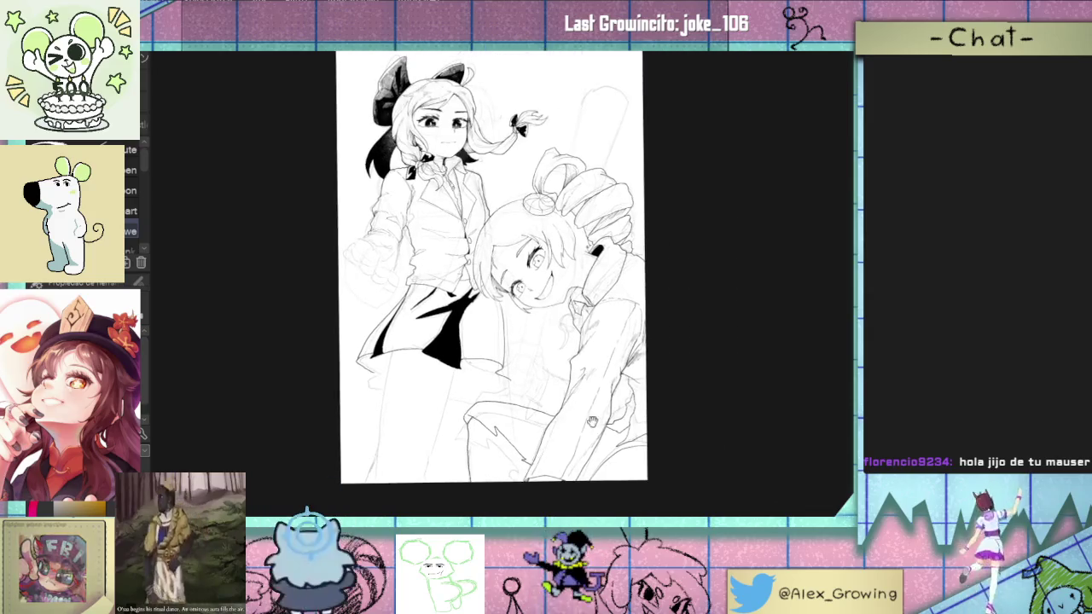
Step: Draw the leg outline further down below the skirt, then rotate and pan to review it
left_click_drag(566, 471, 667, 381)
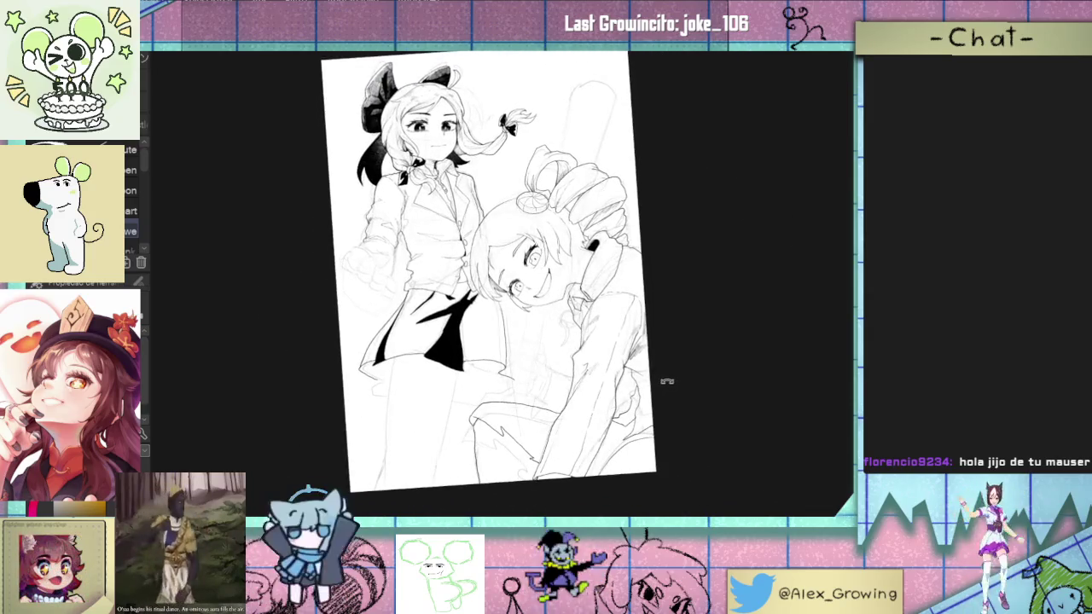
scroll(657, 315, "up", 2)
scroll(576, 356, "up", 3)
left_click_drag(556, 345, 565, 425)
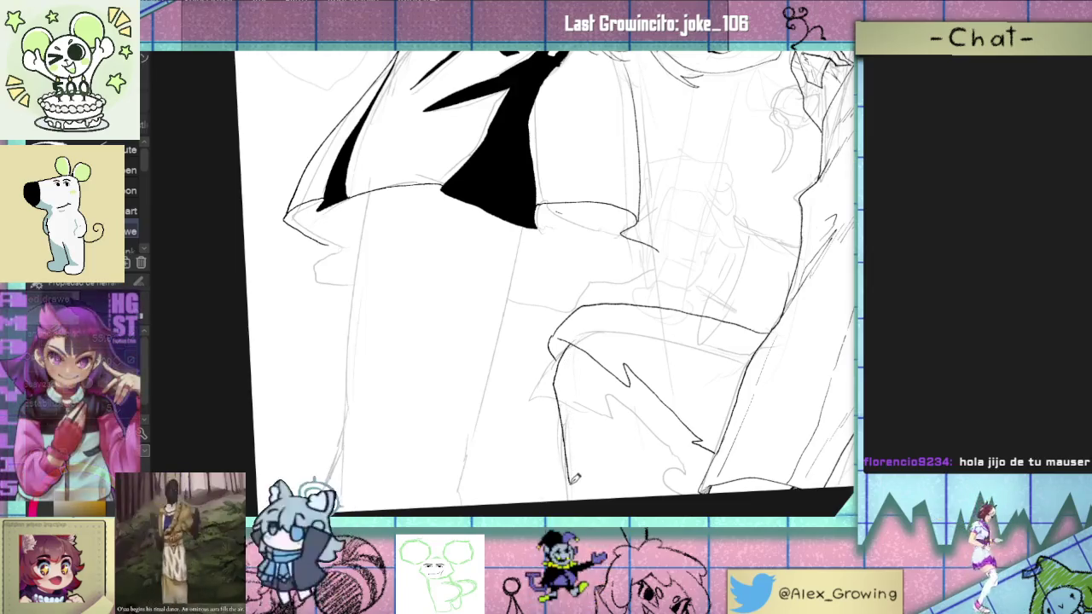
scroll(592, 490, "down", 3)
scroll(662, 438, "up", 3)
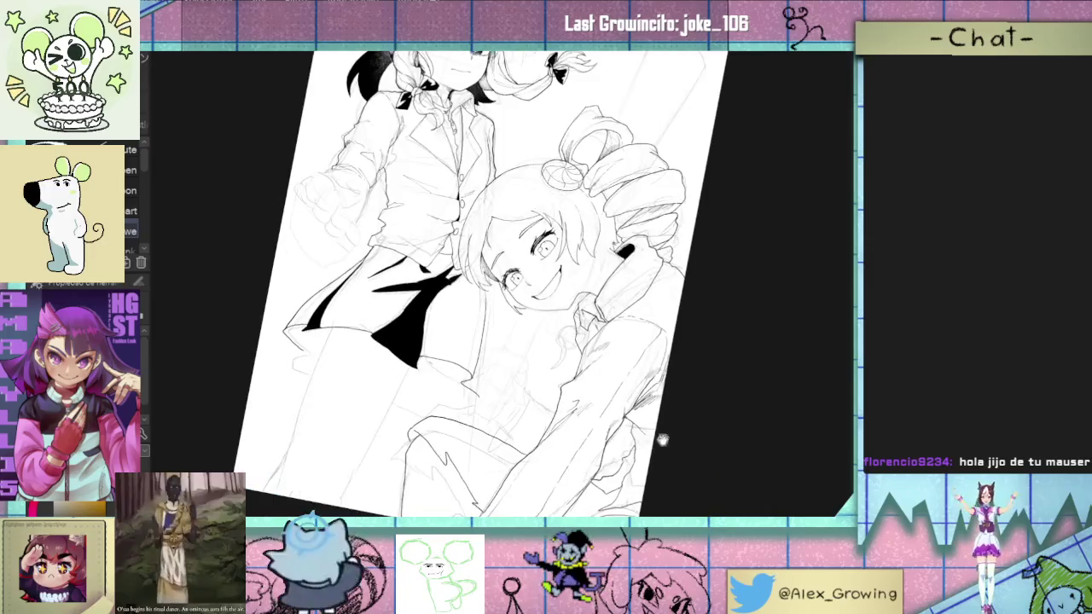
left_click_drag(677, 383, 658, 365)
scroll(659, 364, "up", 1)
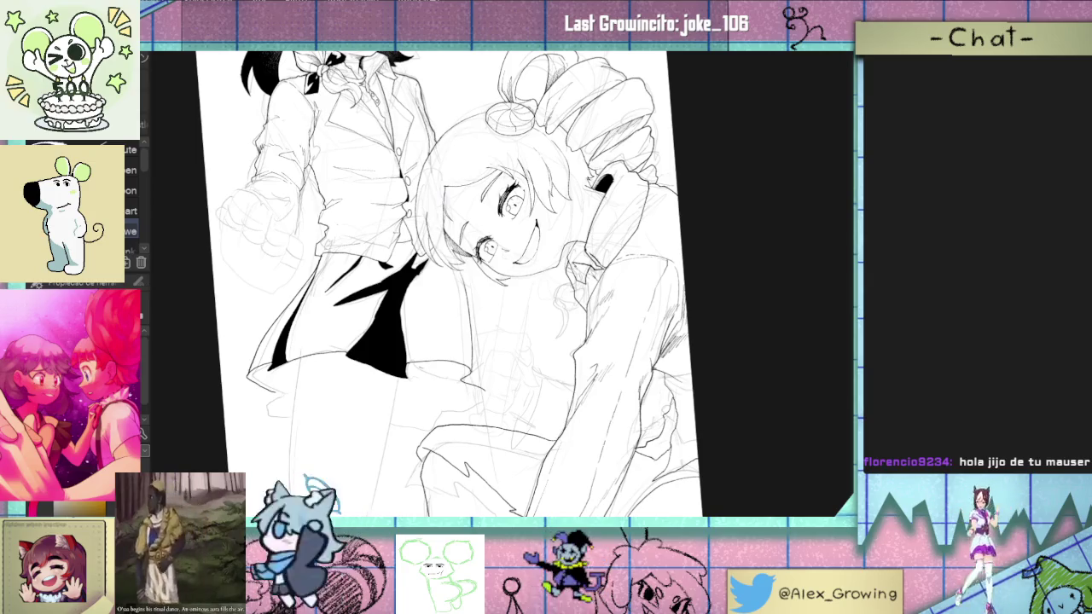
mouse_move(519, 481)
left_mouse_down()
mouse_move(553, 404)
mouse_move(684, 352)
mouse_move(629, 383)
mouse_move(580, 390)
mouse_move(598, 398)
mouse_move(691, 353)
left_mouse_up()
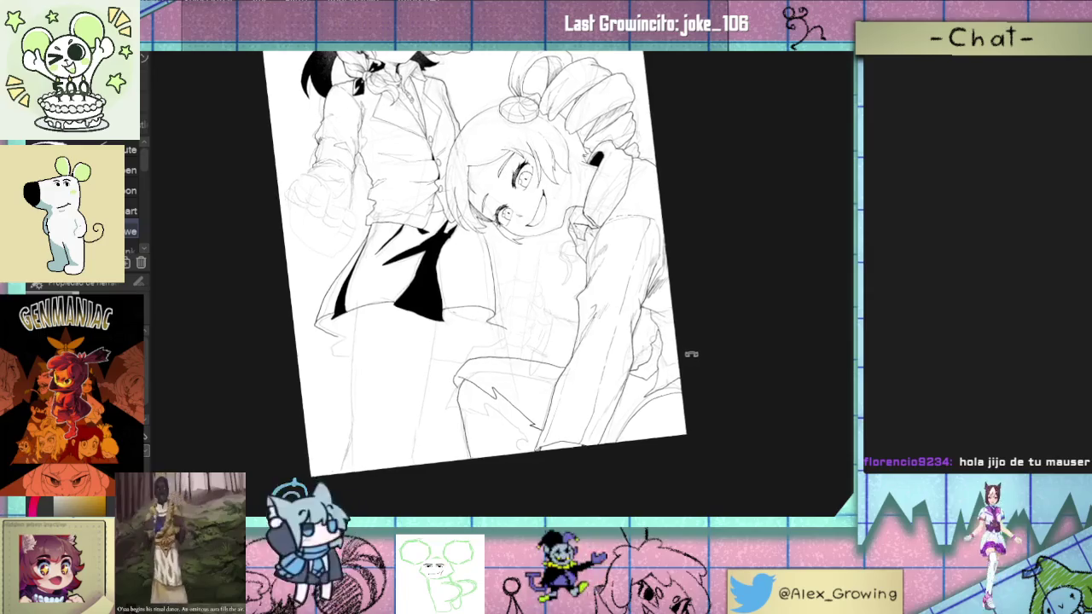
scroll(682, 357, "up", 2)
left_click_drag(634, 355, 546, 343)
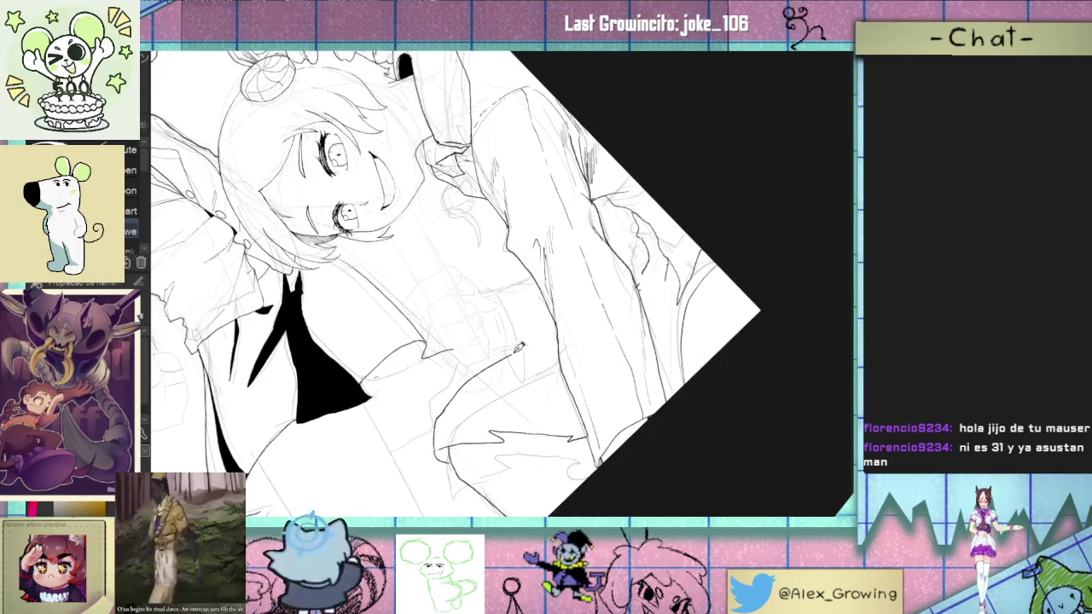
Step: Reset the canvas rotation to upright with Ctrl+@ and adjust the zoom
key("ctrl+@")
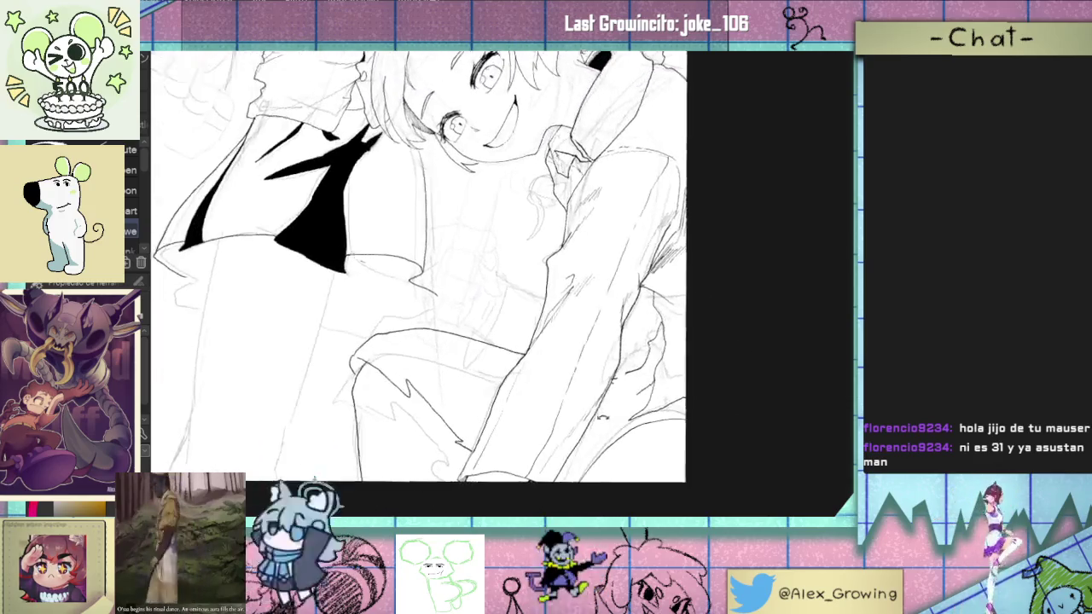
scroll(593, 388, "up", 3)
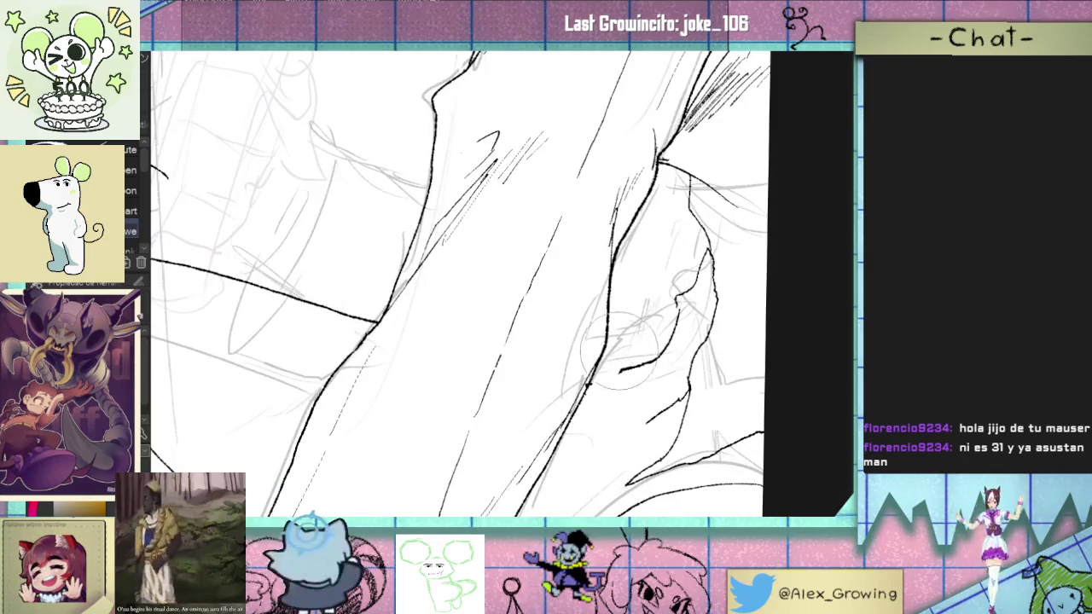
scroll(597, 388, "down", 3)
scroll(630, 394, "up", 2)
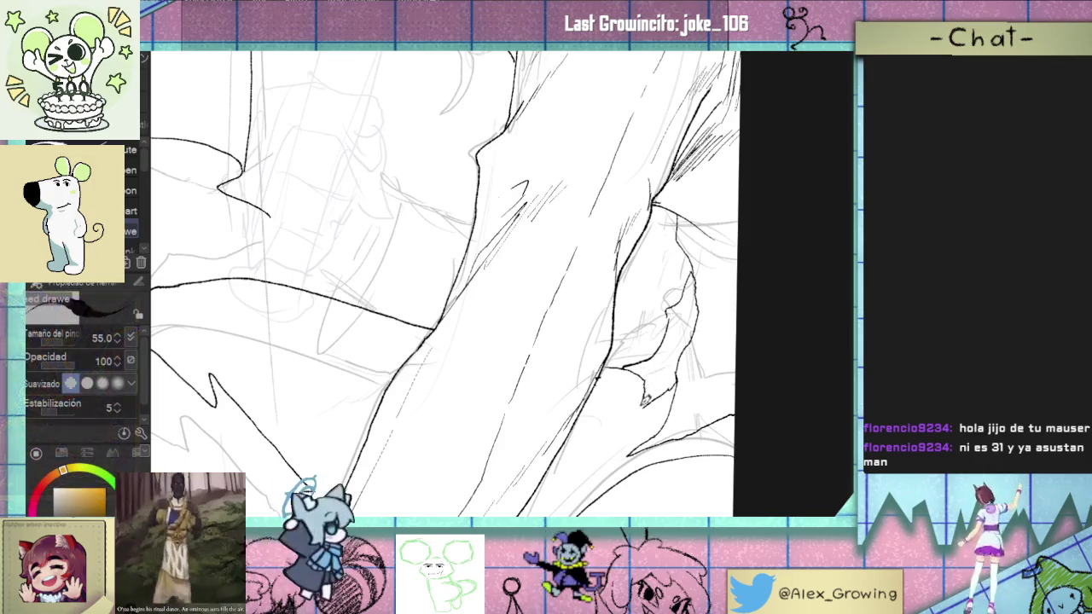
scroll(653, 422, "down", 3)
scroll(653, 421, "up", 2)
scroll(631, 401, "up", 1)
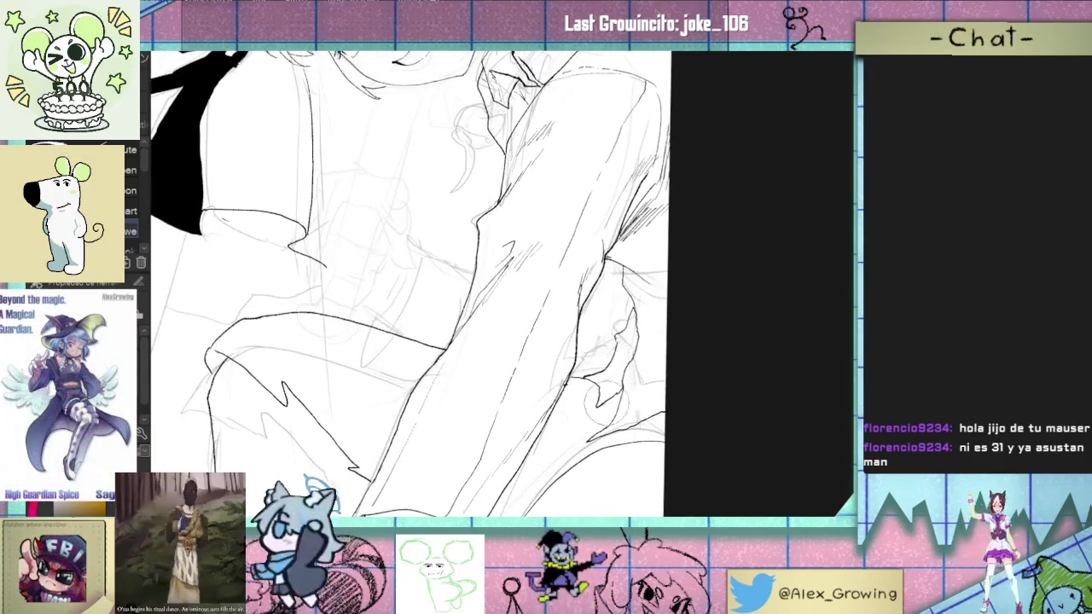
scroll(628, 385, "up", 2)
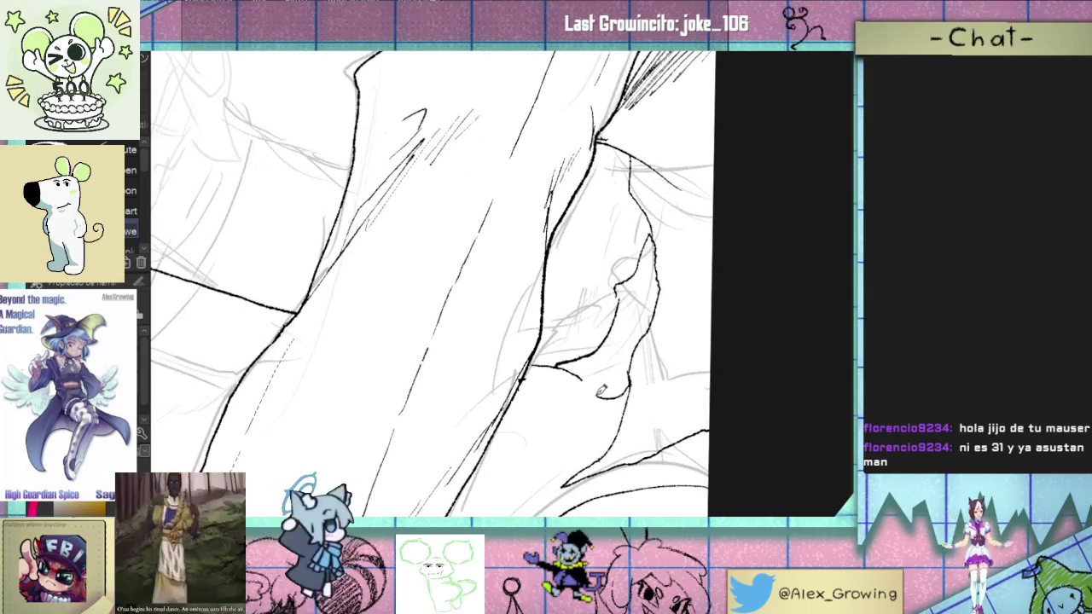
scroll(584, 365, "down", 3)
Step: Draw a thin hatch stroke at the right girl's elbow fold, then zoom back out
left_click_drag(621, 373, 640, 392)
scroll(674, 369, "up", 1)
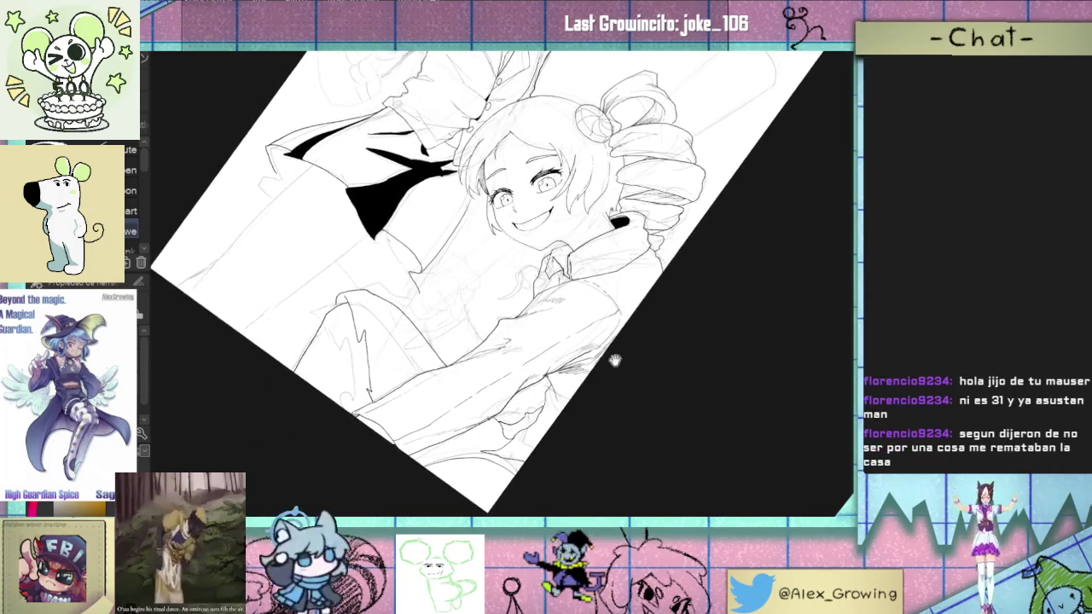
scroll(634, 365, "up", 2)
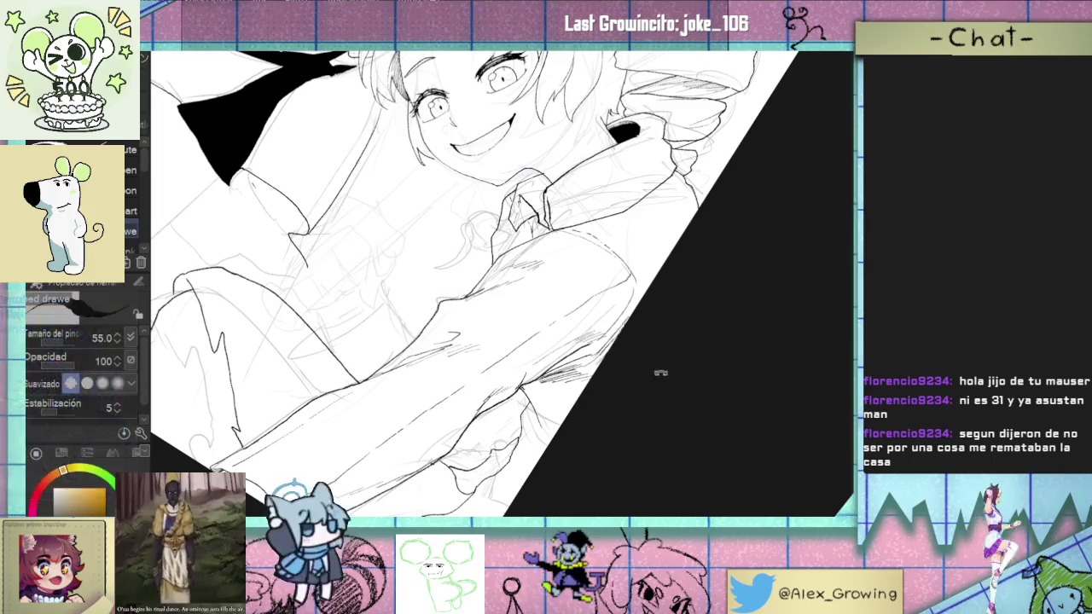
scroll(646, 375, "up", 1)
left_click_drag(641, 383, 597, 393)
scroll(596, 394, "up", 1)
scroll(580, 397, "up", 2)
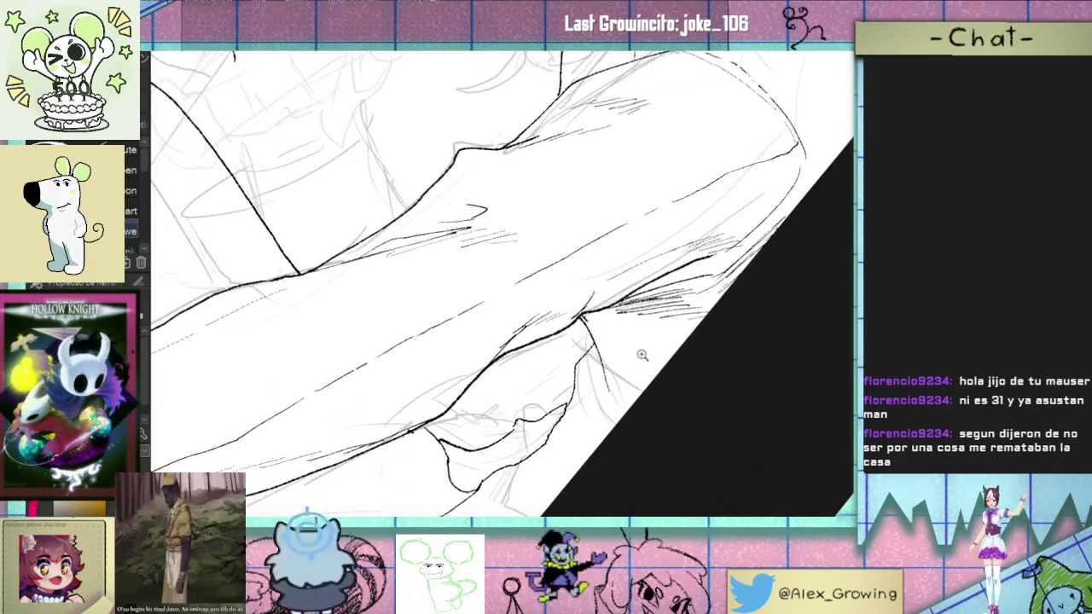
scroll(555, 405, "up", 1)
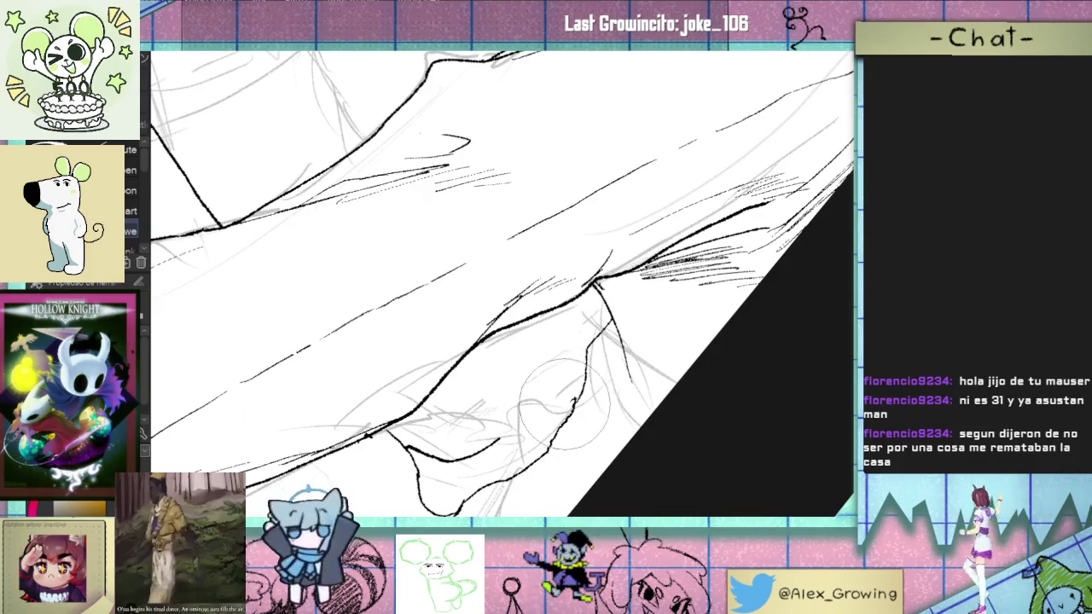
left_click_drag(506, 430, 561, 398)
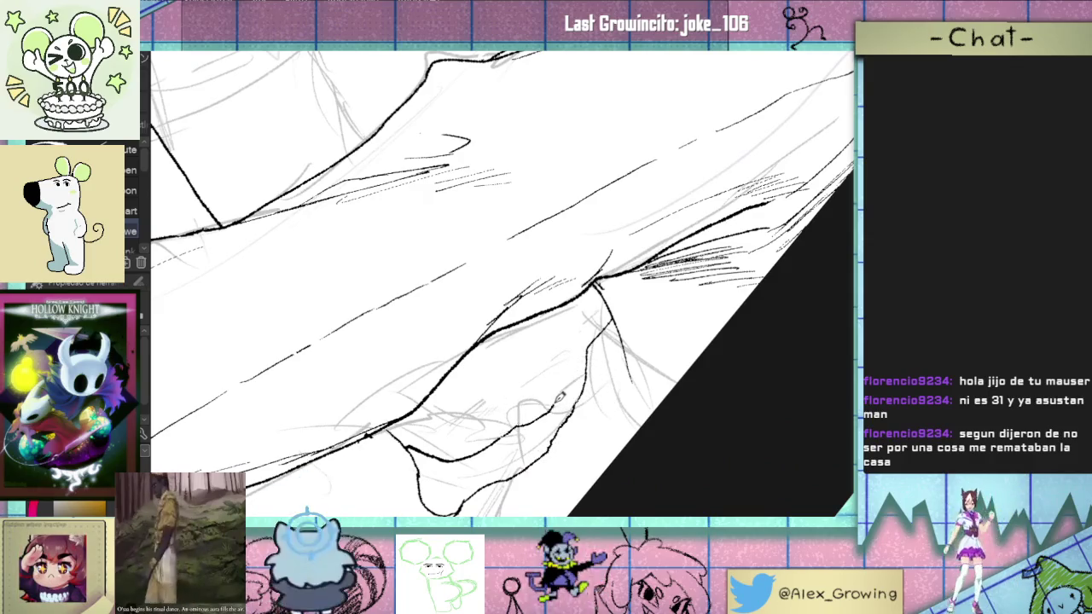
scroll(597, 332, "down", 1)
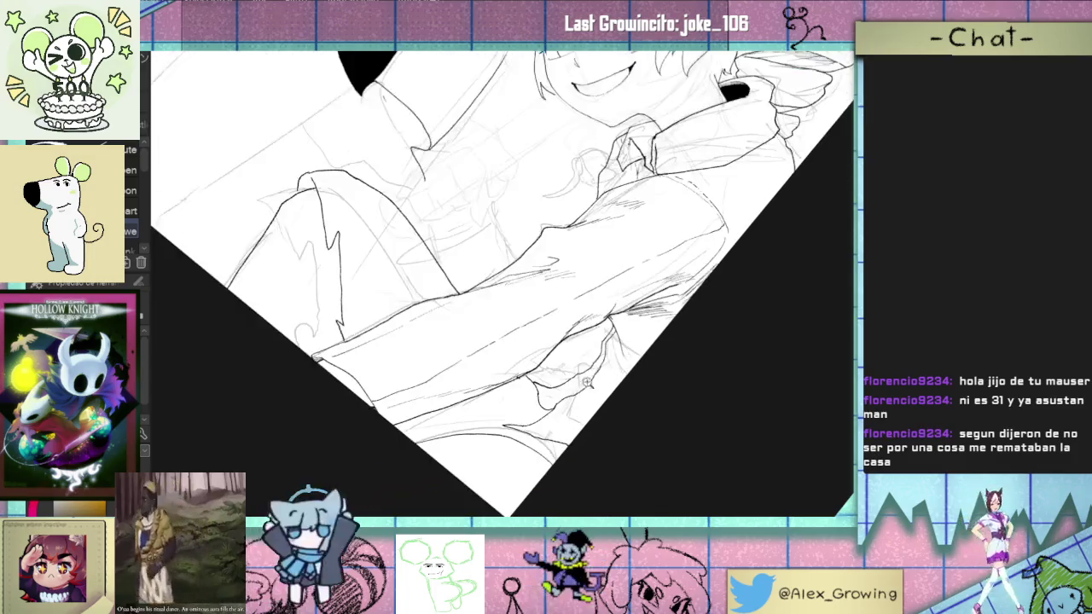
scroll(639, 334, "down", 1)
scroll(679, 336, "down", 2)
mouse_move(679, 336)
left_mouse_down()
mouse_move(631, 353)
mouse_move(594, 348)
left_mouse_up()
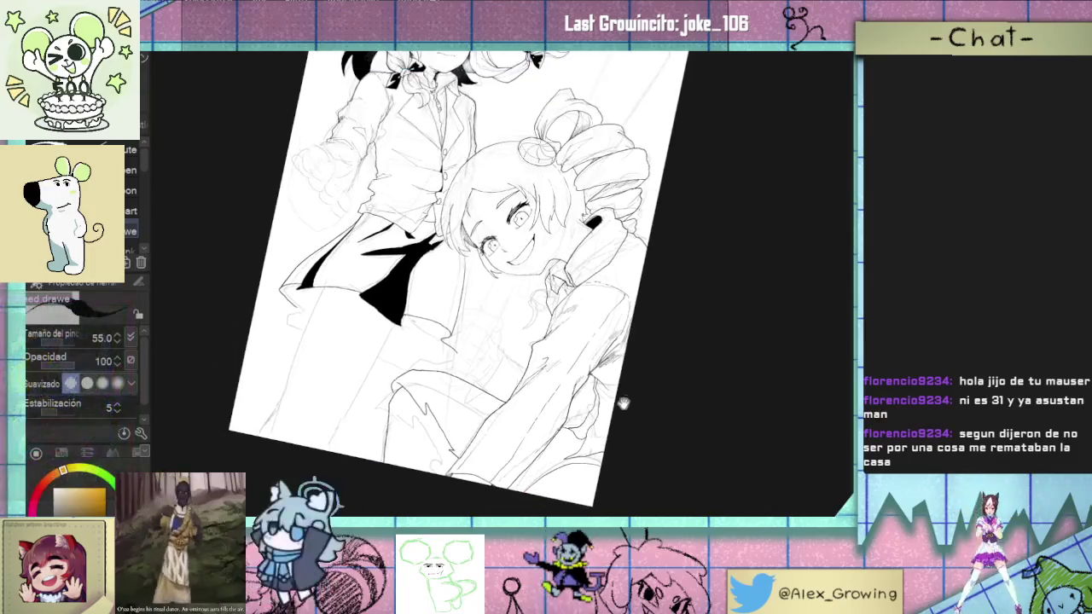
Step: Zoom in on the smiling girl's shirt collar below her chin
scroll(596, 347, "up", 2)
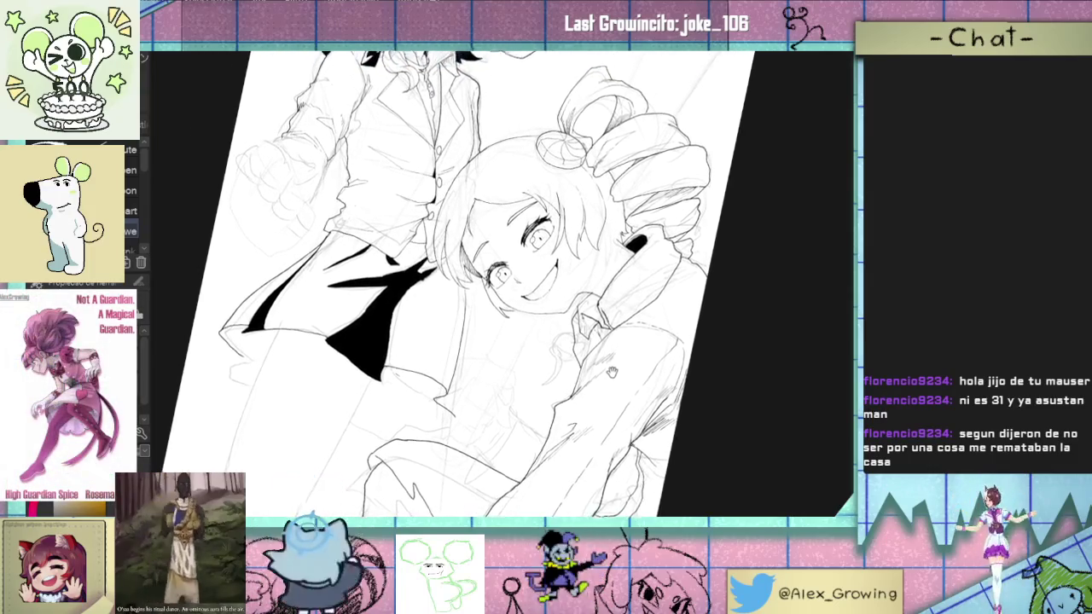
scroll(606, 337, "up", 3)
scroll(627, 316, "up", 1)
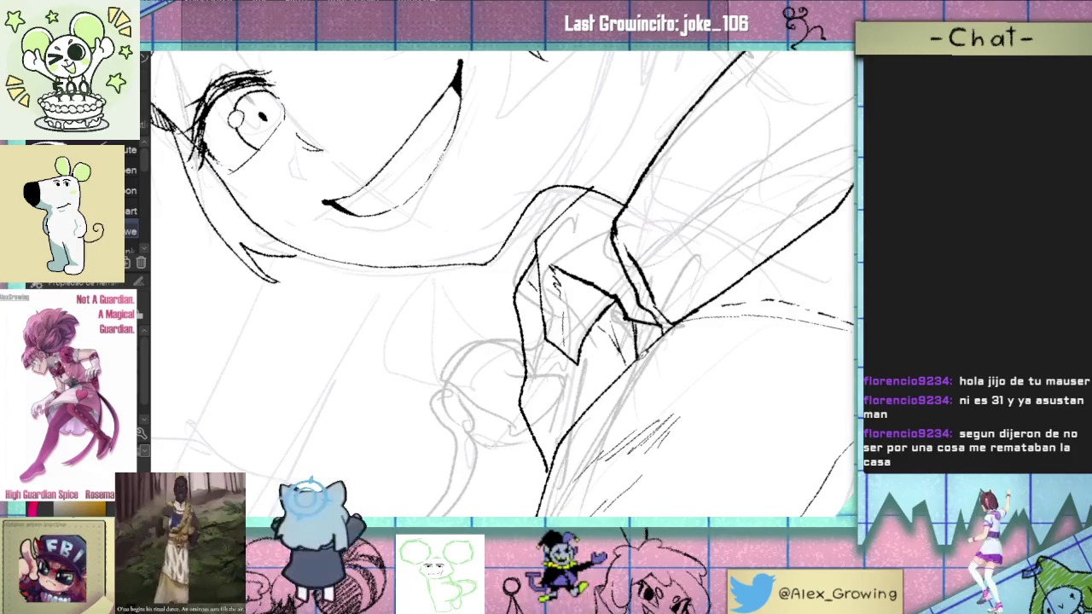
scroll(666, 354, "down", 3)
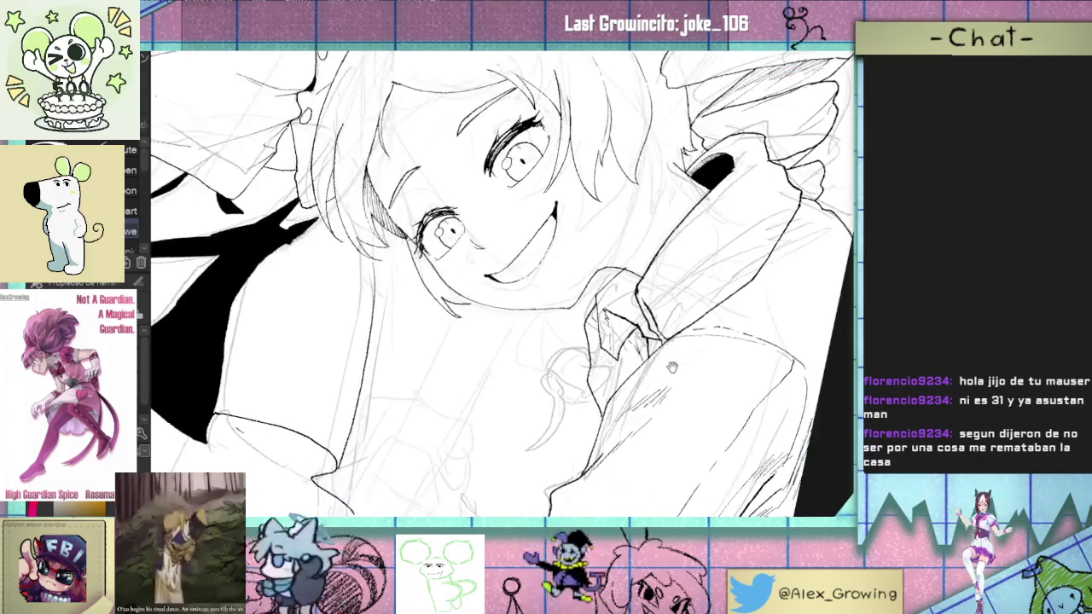
scroll(672, 368, "down", 2)
scroll(640, 388, "down", 1)
scroll(671, 375, "down", 1)
scroll(671, 375, "up", 1)
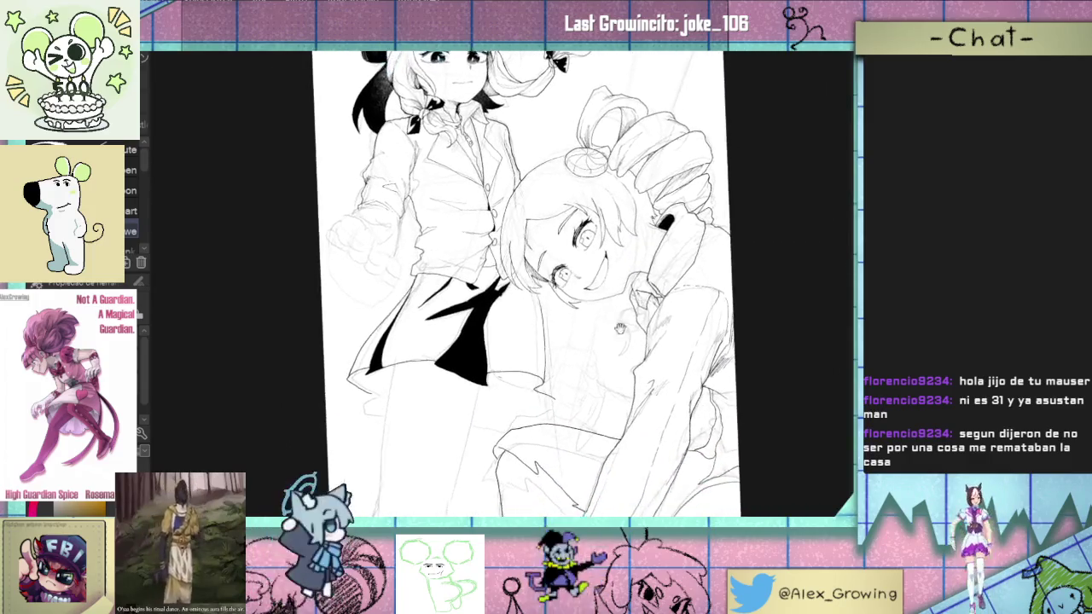
scroll(648, 384, "up", 1)
scroll(614, 396, "up", 1)
scroll(568, 415, "up", 1)
left_click_drag(568, 414, 595, 396)
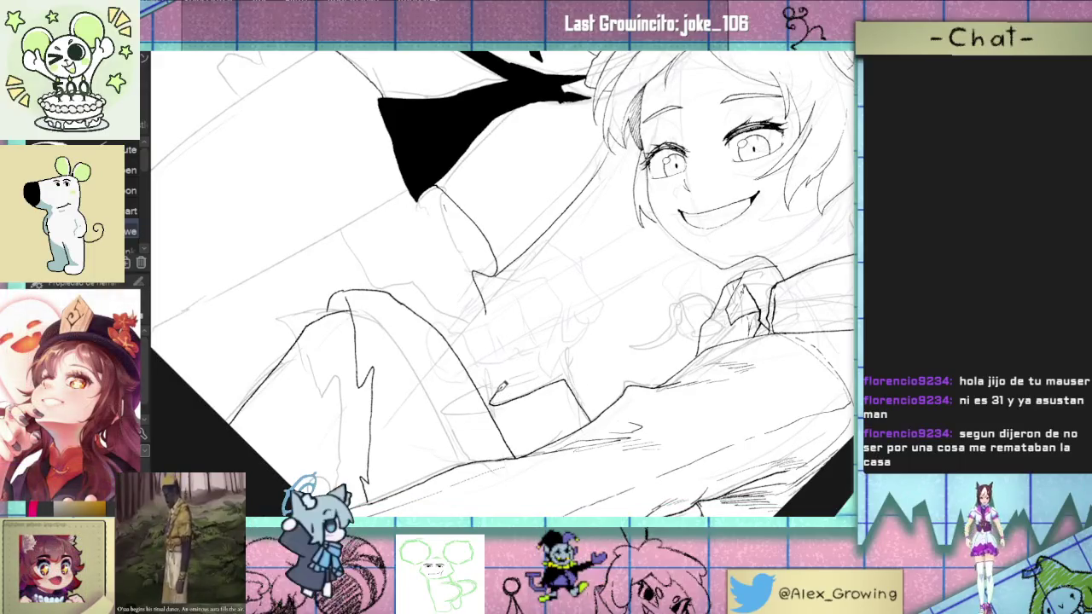
Step: Ink a small oval at the collar on the ink layer
scroll(528, 401, "up", 2)
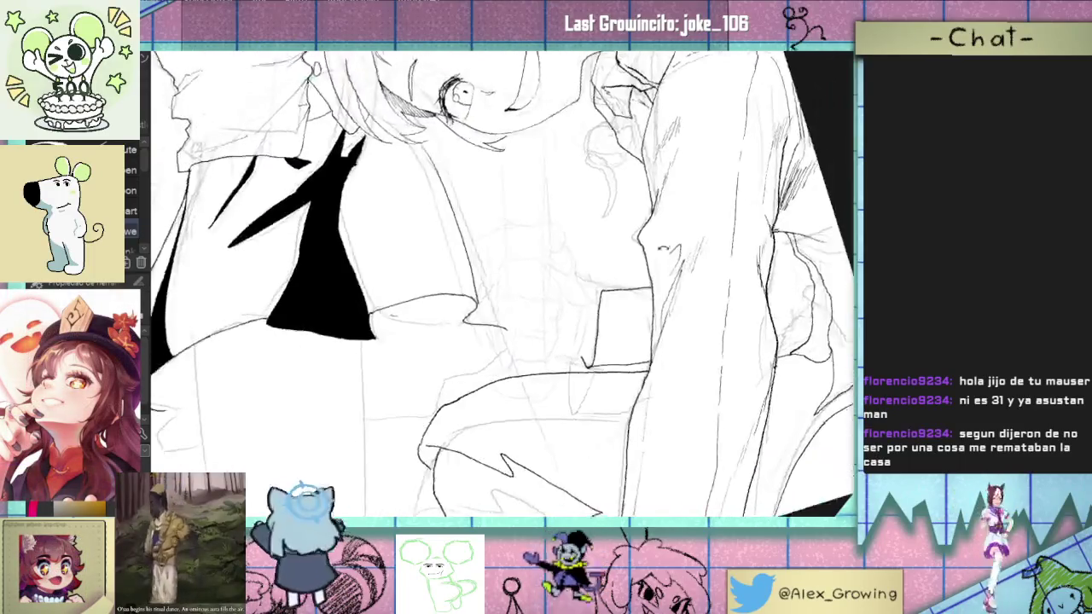
scroll(580, 359, "up", 1)
scroll(606, 333, "up", 1)
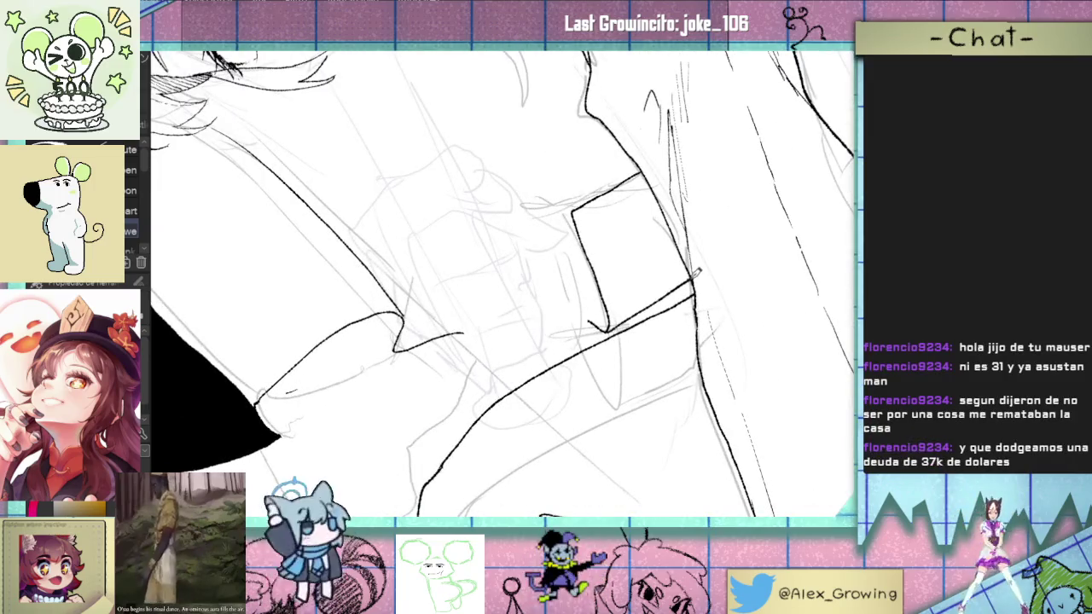
mouse_move(695, 273)
left_mouse_down()
mouse_move(617, 361)
mouse_move(607, 402)
left_mouse_up()
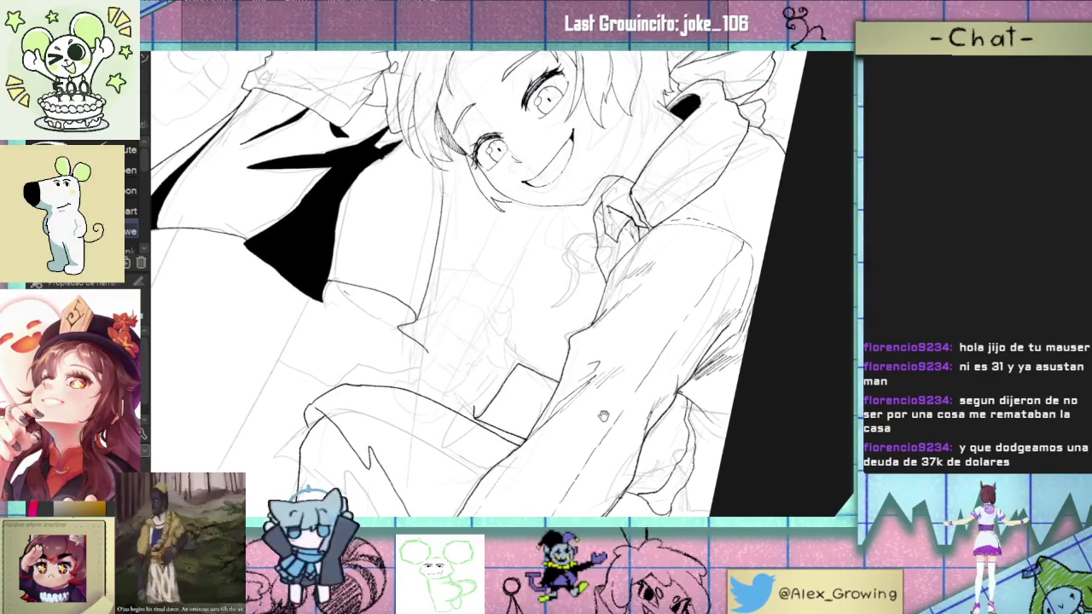
scroll(604, 417, "up", 3)
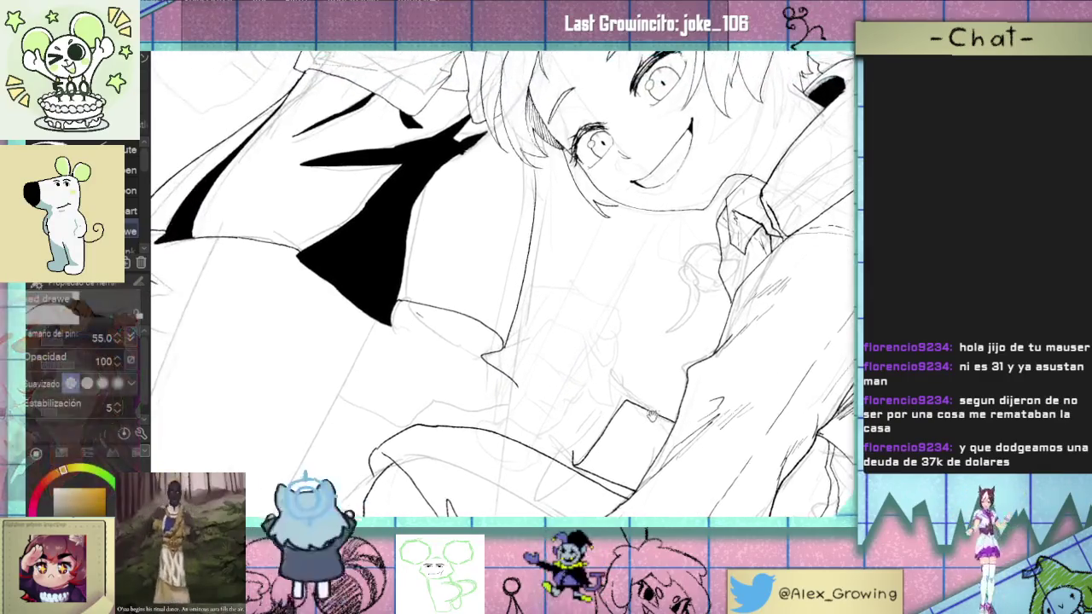
scroll(638, 416, "up", 2)
scroll(618, 411, "up", 2)
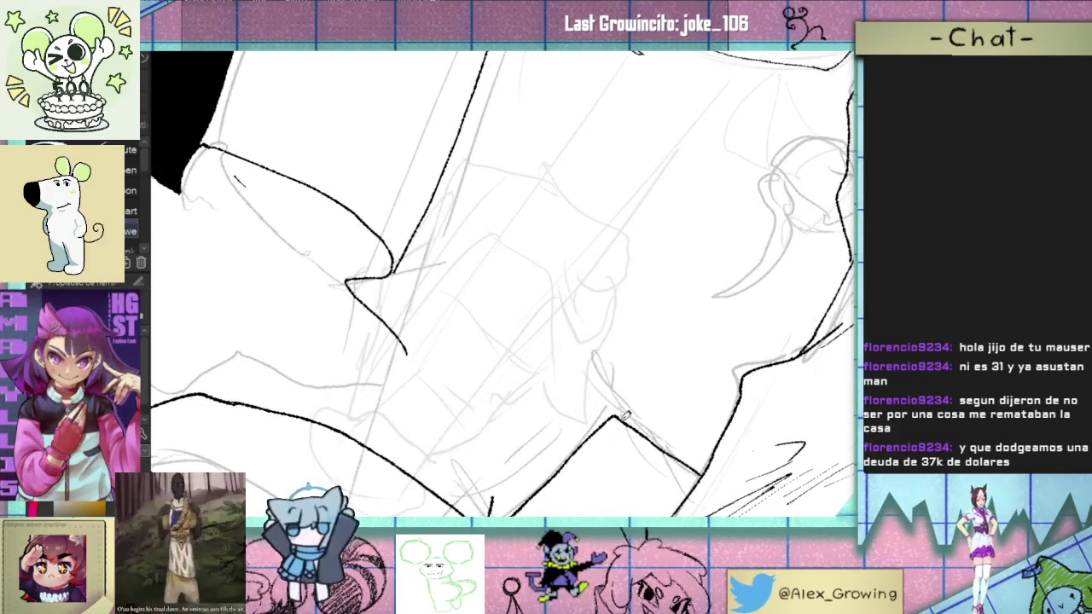
scroll(624, 414, "down", 2)
scroll(631, 411, "down", 2)
scroll(640, 408, "down", 1)
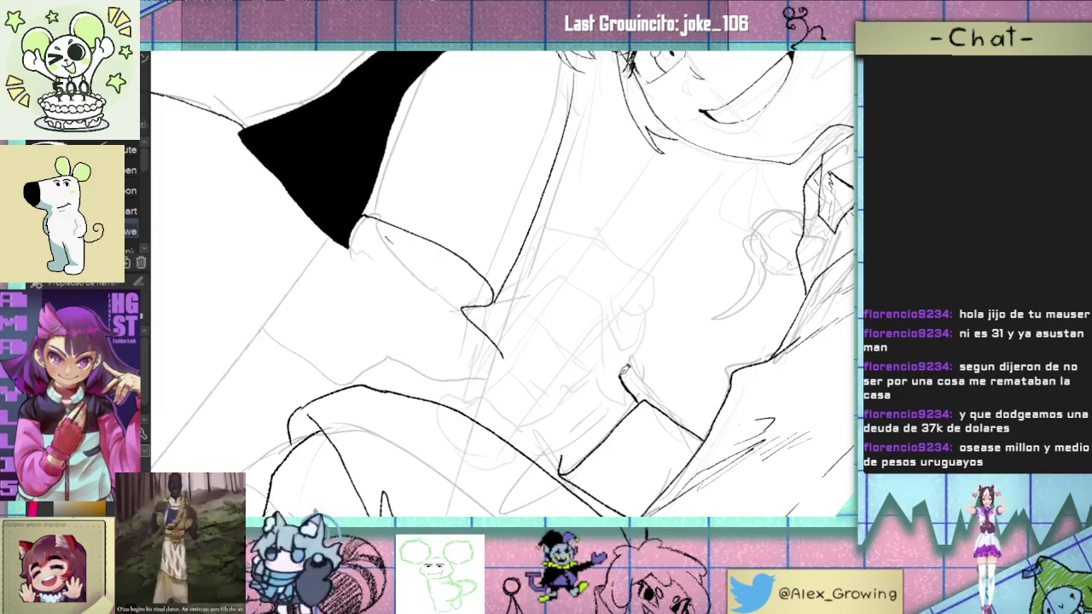
left_click_drag(626, 366, 653, 328)
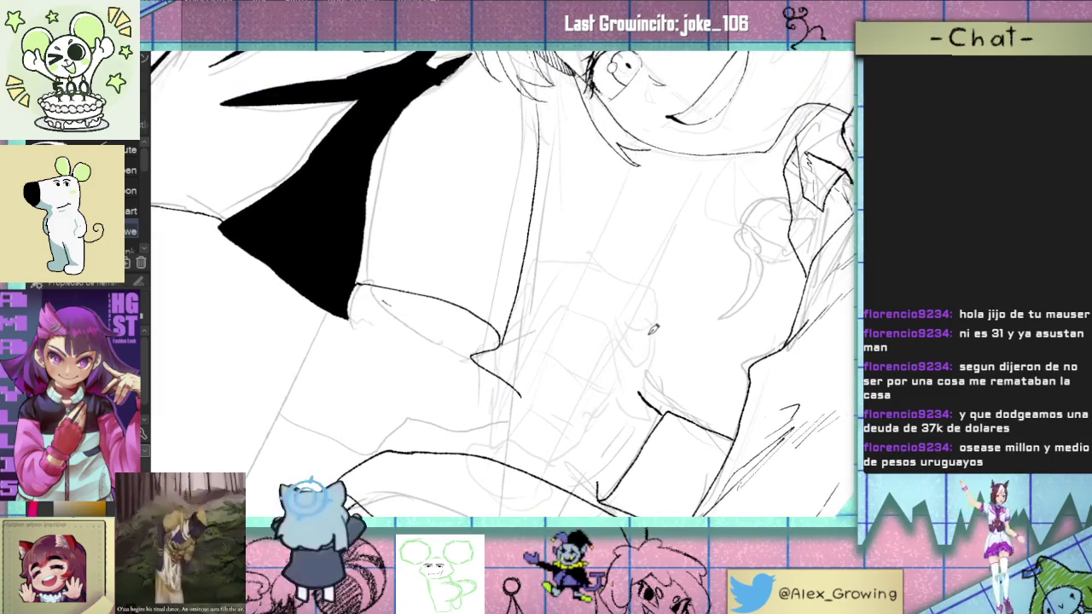
mouse_move(622, 373)
left_mouse_down()
mouse_move(655, 360)
mouse_move(660, 338)
left_mouse_up()
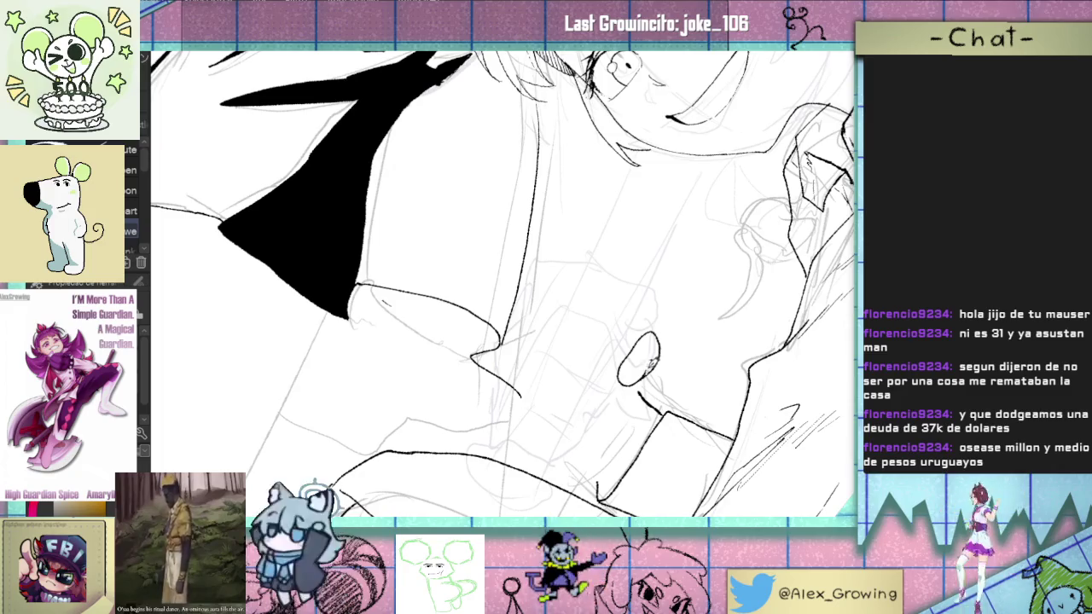
Step: Ink the collar line running down-left from the shirt's small oval, redrawing it after an undo
scroll(662, 374, "down", 3)
scroll(657, 373, "up", 3)
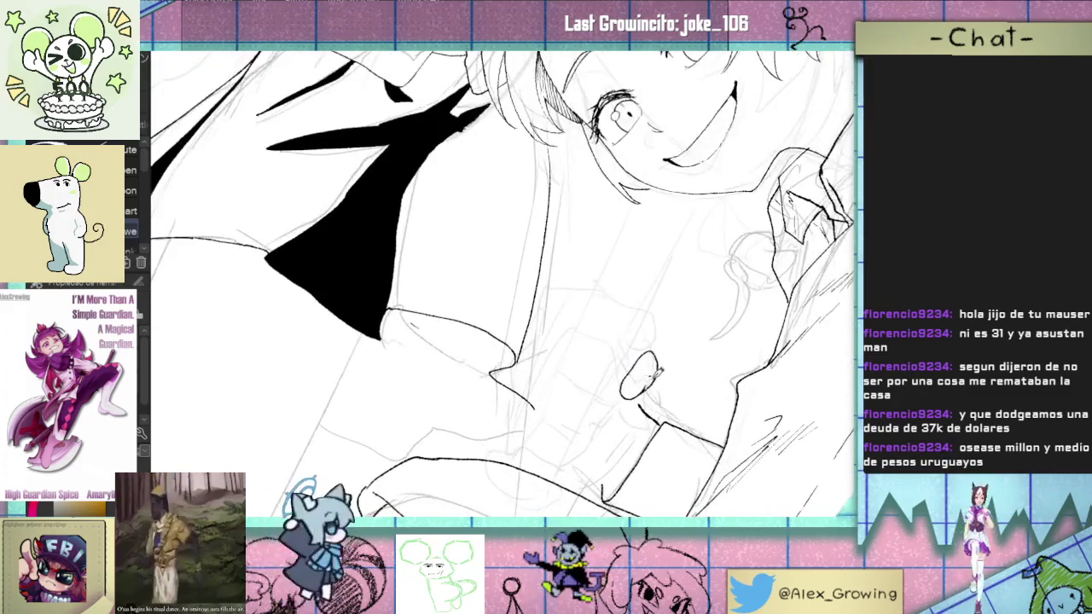
scroll(656, 373, "down", 2)
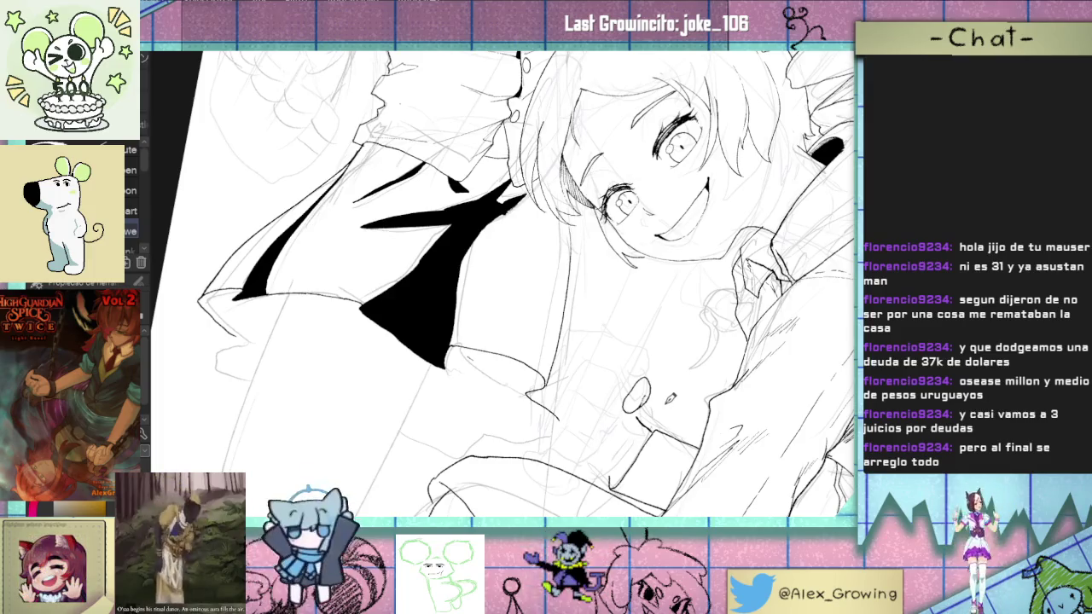
scroll(664, 403, "up", 1)
scroll(657, 400, "up", 1)
scroll(648, 392, "up", 1)
scroll(612, 379, "up", 2)
mouse_move(613, 379)
left_mouse_down()
mouse_move(595, 297)
mouse_move(568, 291)
mouse_move(507, 312)
left_mouse_up()
key("ctrl+z")
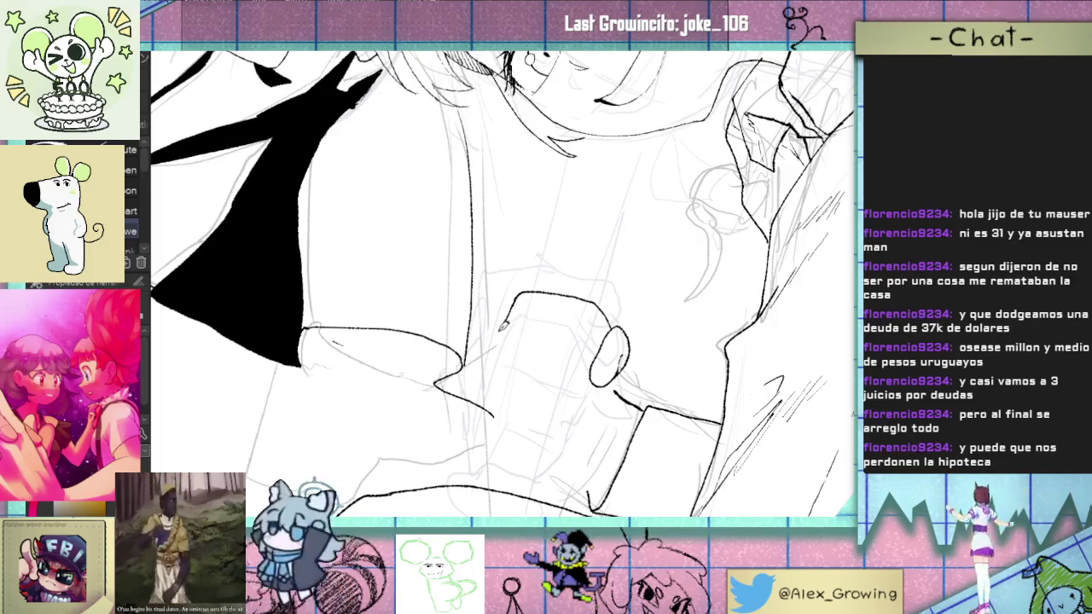
mouse_move(515, 301)
left_mouse_down()
mouse_move(492, 346)
mouse_move(481, 418)
mouse_move(604, 312)
left_mouse_up()
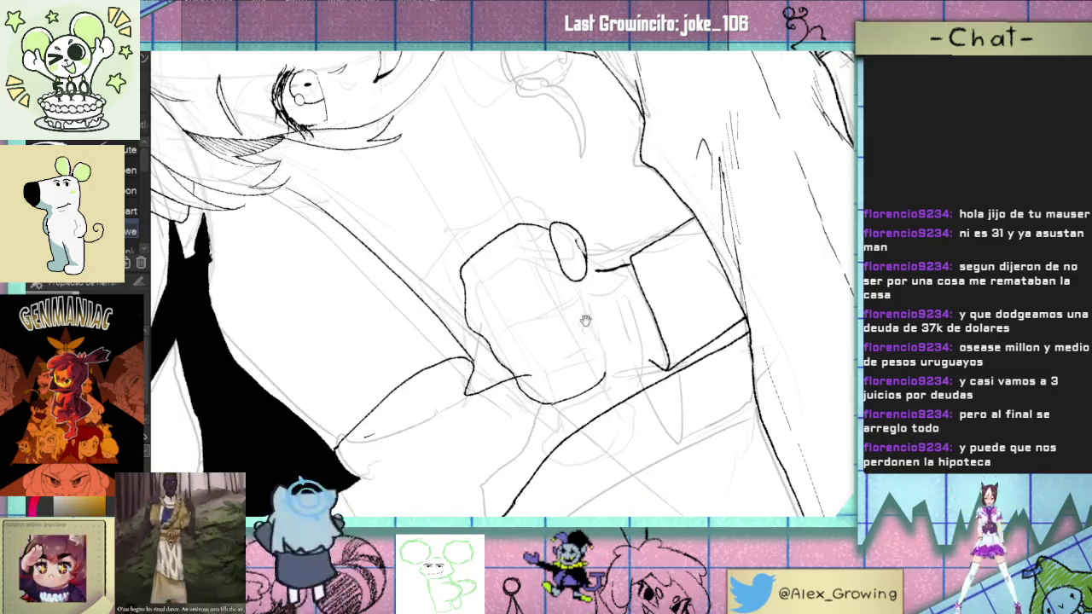
Step: Ink a second collar line running down-left beside the first
scroll(606, 366, "up", 2)
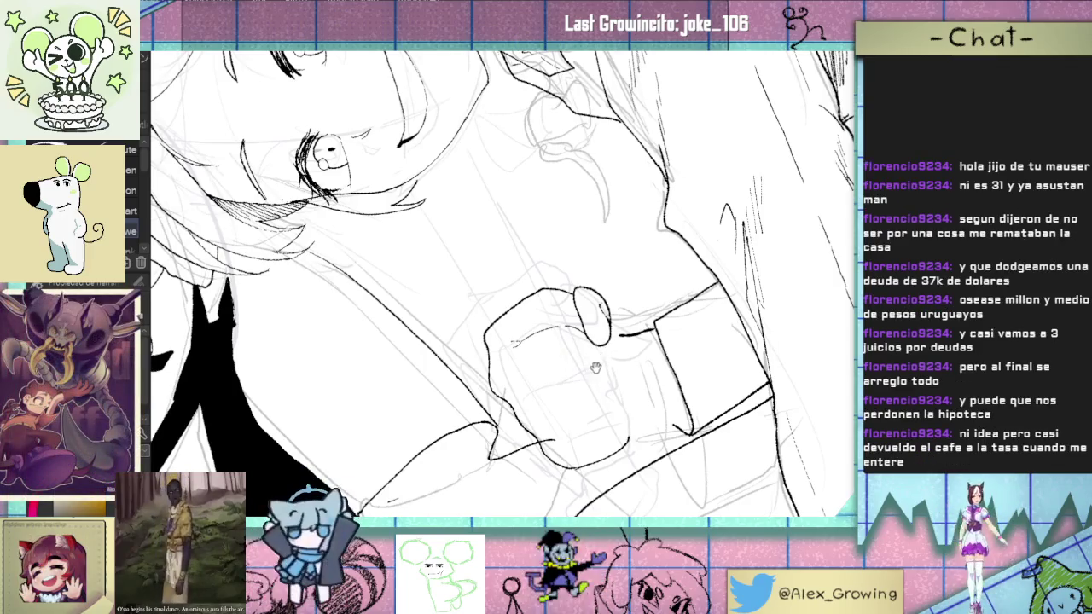
left_click_drag(596, 366, 612, 335)
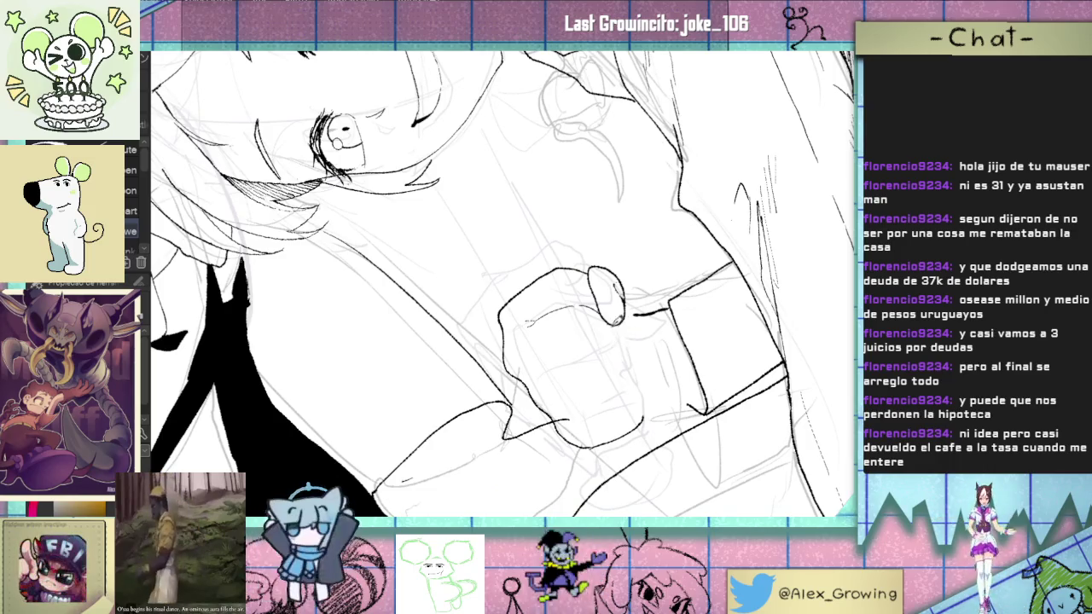
left_click_drag(616, 341, 548, 366)
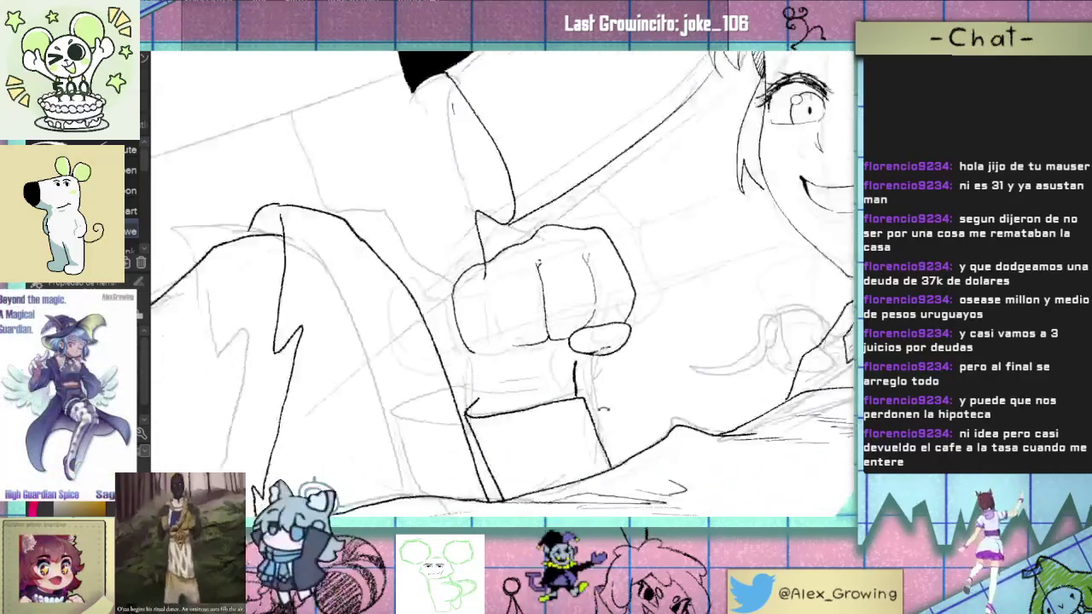
Step: Add a short thin stroke near the sleeve and redraw the fist's left edge line
left_click_drag(558, 364, 600, 309)
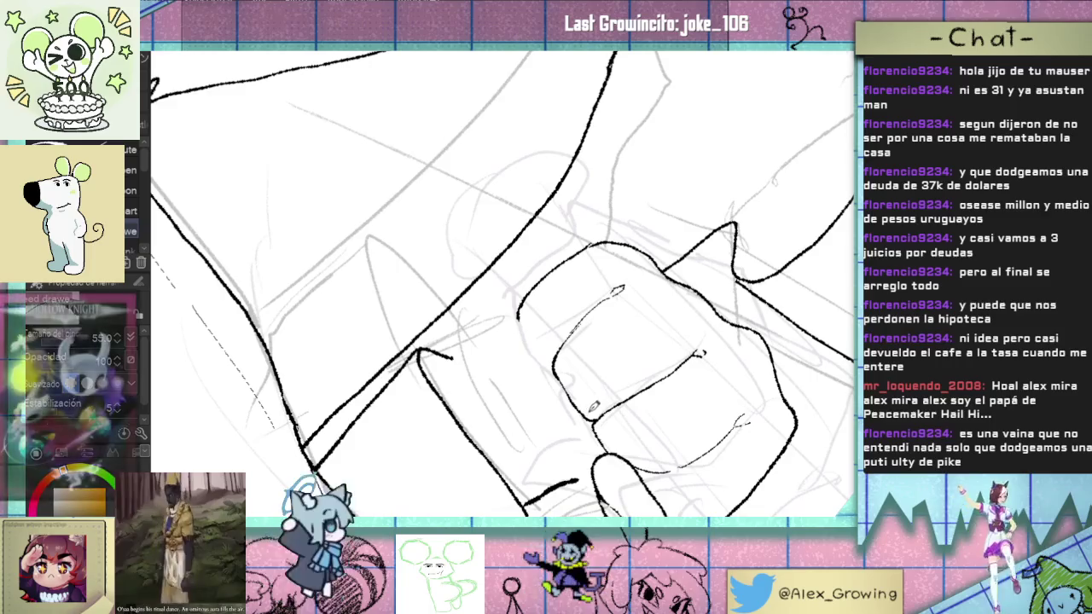
left_click_drag(625, 343, 587, 388)
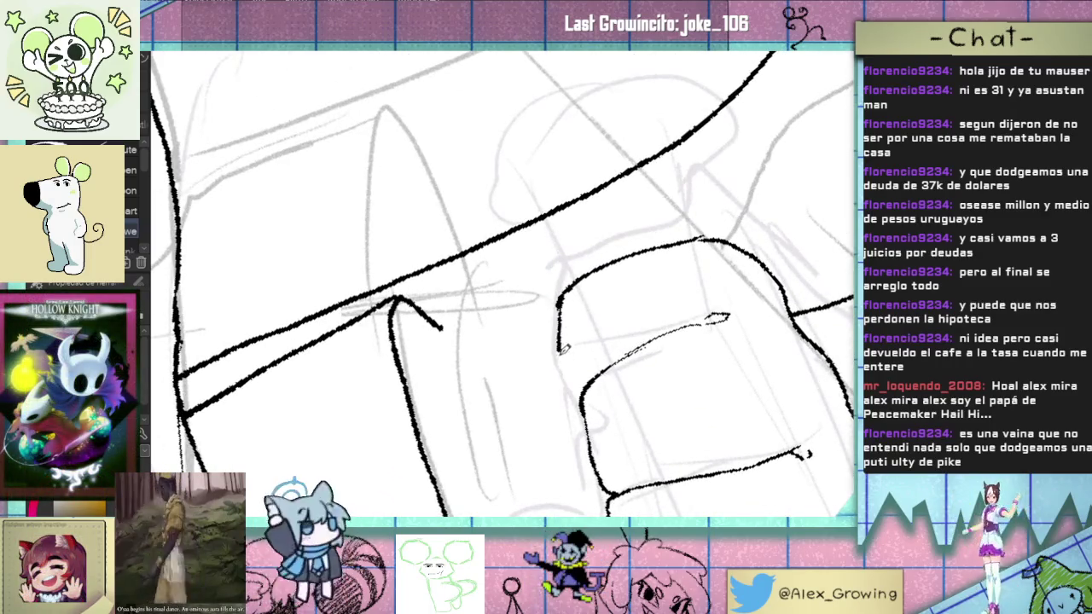
left_click_drag(589, 394, 568, 398)
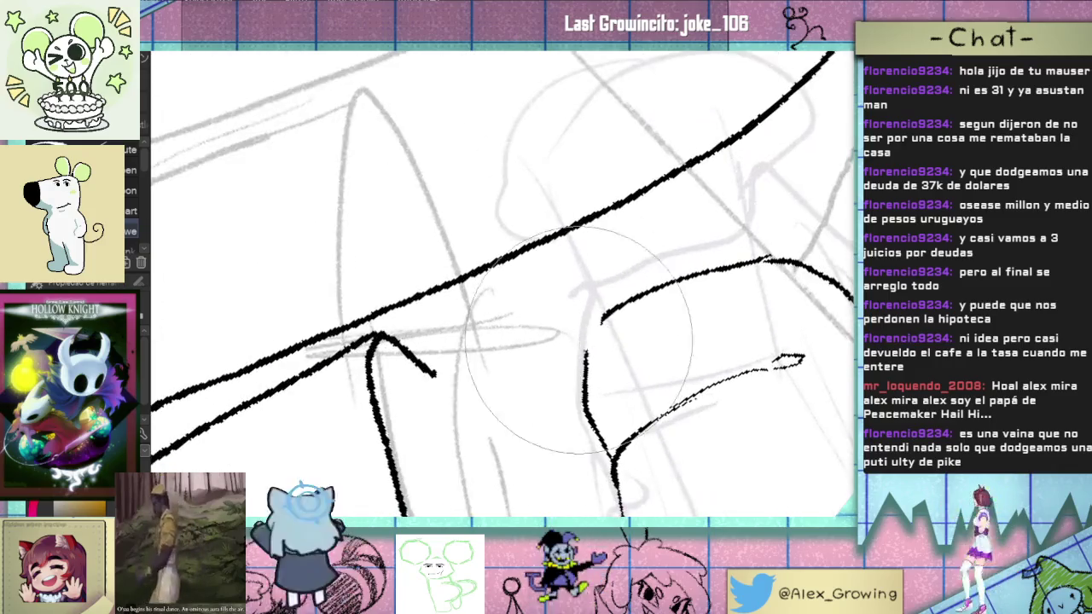
key("ctrl+z")
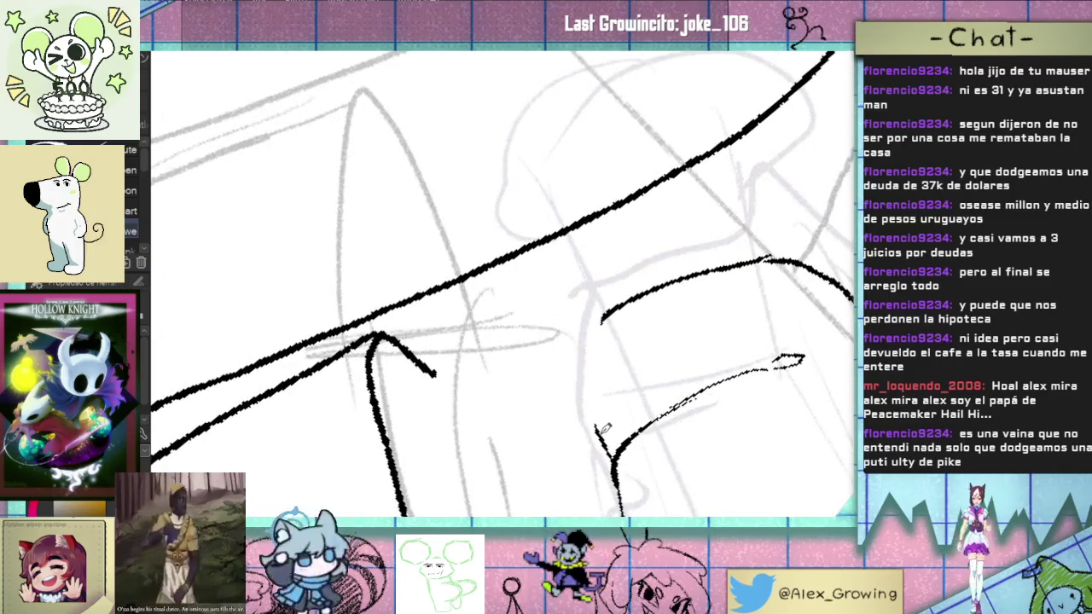
left_click_drag(593, 375, 602, 322)
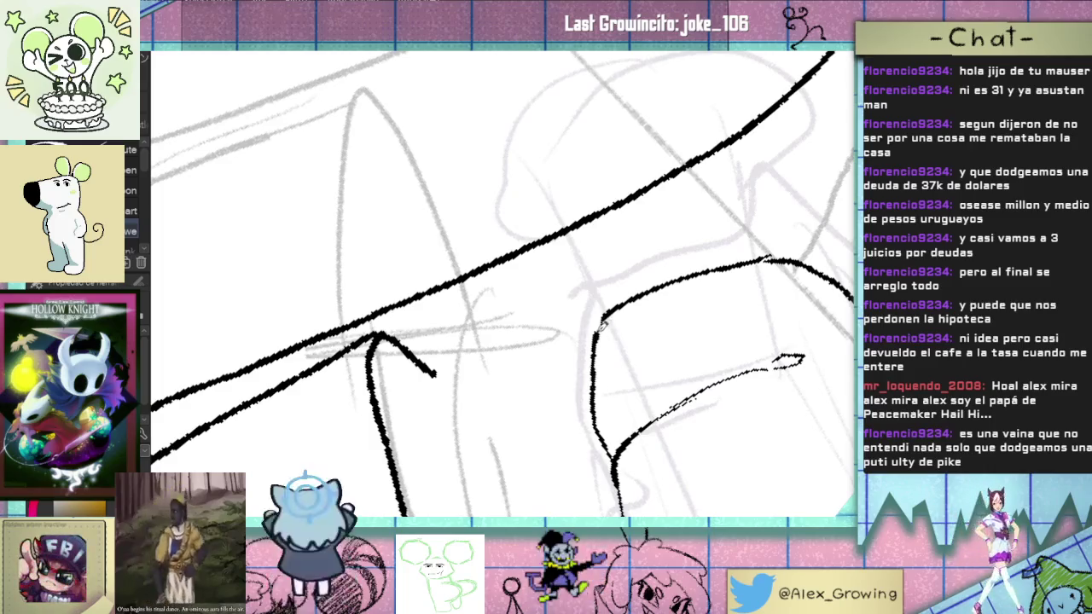
mouse_move(637, 290)
left_mouse_down()
mouse_move(596, 326)
mouse_move(647, 376)
mouse_move(621, 338)
left_mouse_up()
Step: Lasso the fist's left part and rotate and nudge it slightly right
key("m")
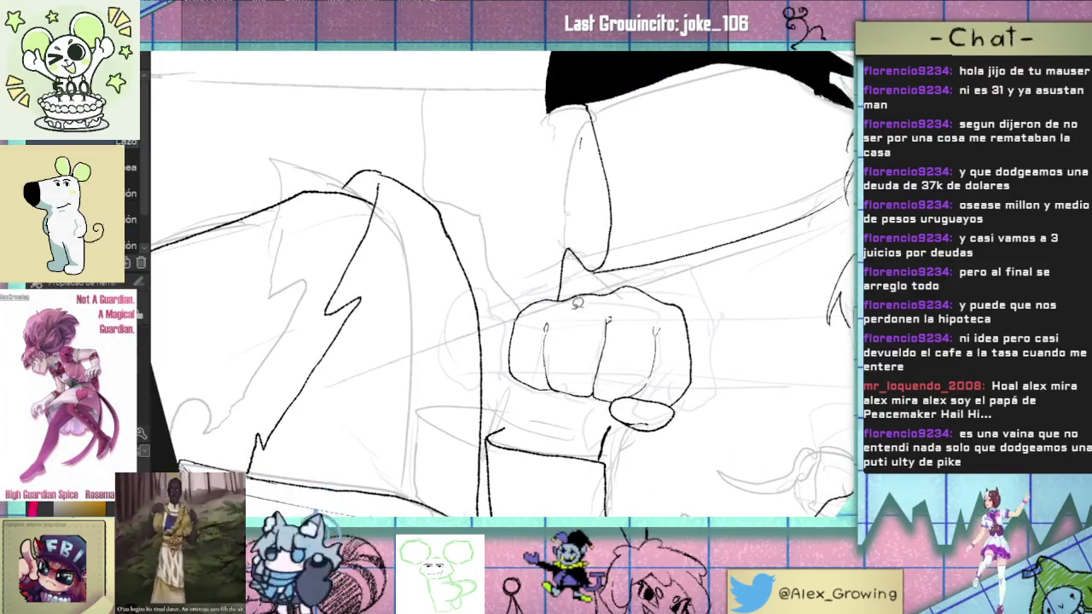
left_click_drag(558, 303, 590, 341)
left_click(669, 279)
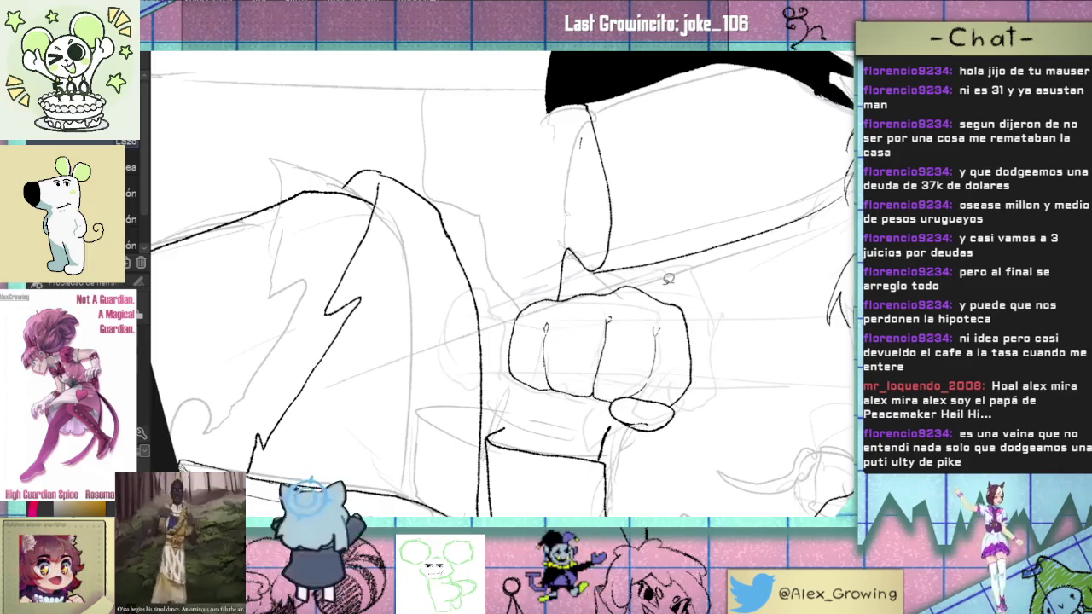
scroll(554, 323, "up", 3)
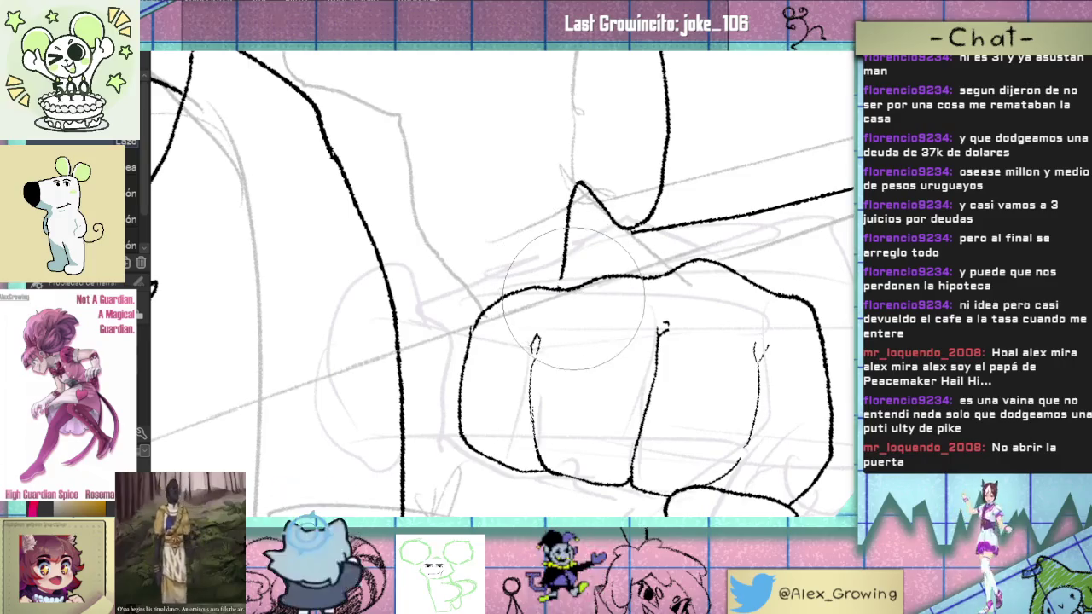
mouse_move(559, 280)
left_mouse_down()
mouse_move(490, 493)
mouse_move(580, 286)
left_mouse_up()
key("ctrl+t")
left_click_drag(608, 426, 623, 438)
key("Return")
scroll(535, 398, "down", 5)
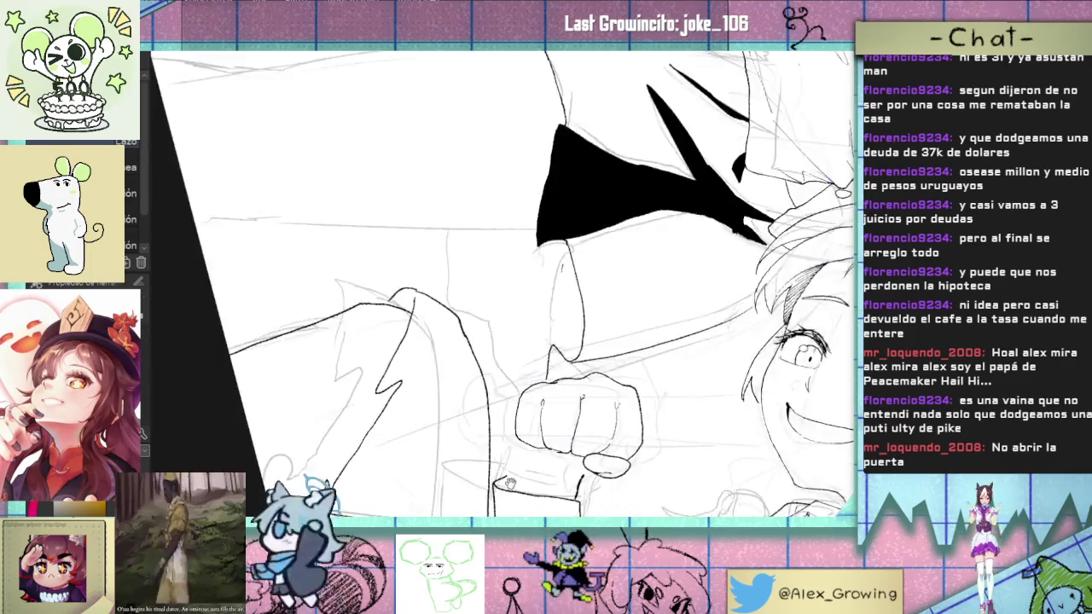
Step: Erase part of the fist's top outline
mouse_move(761, 430)
left_mouse_down()
mouse_move(591, 331)
mouse_move(536, 410)
left_mouse_up()
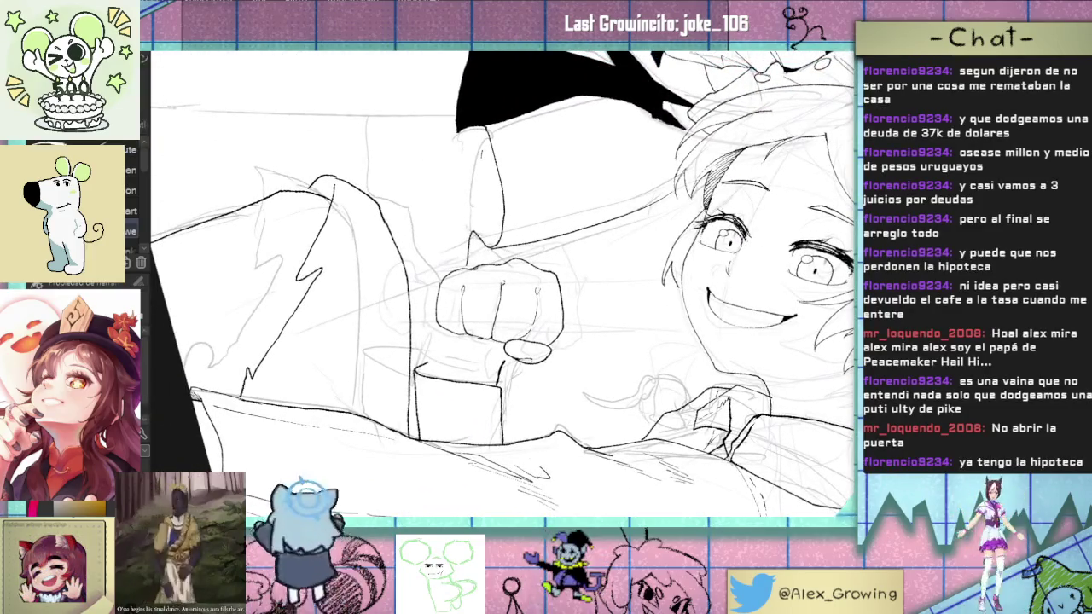
scroll(536, 409, "up", 3)
scroll(535, 401, "up", 3)
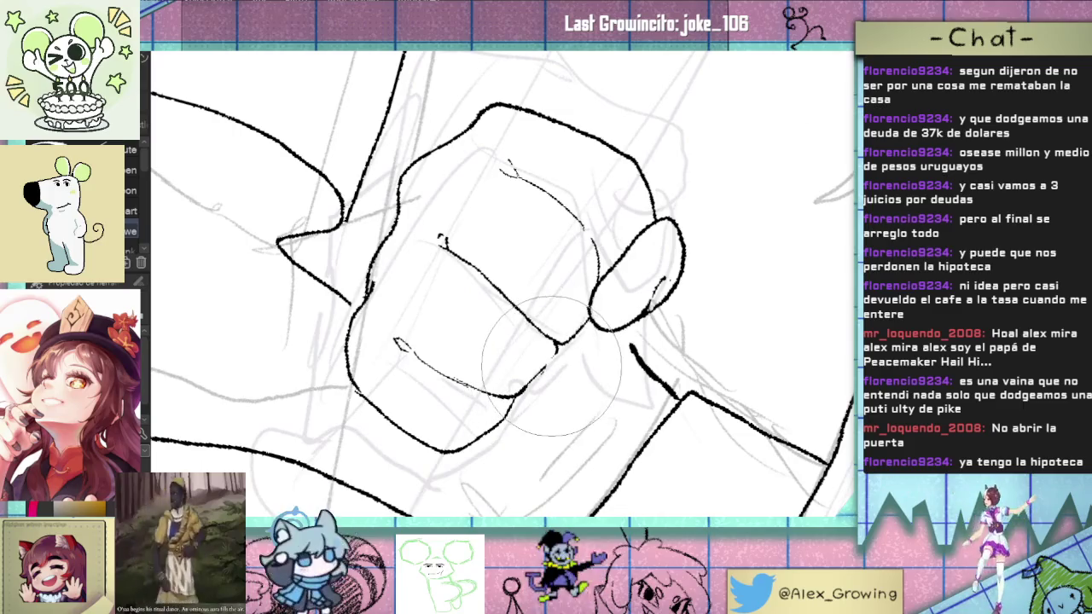
left_click_drag(536, 401, 592, 382)
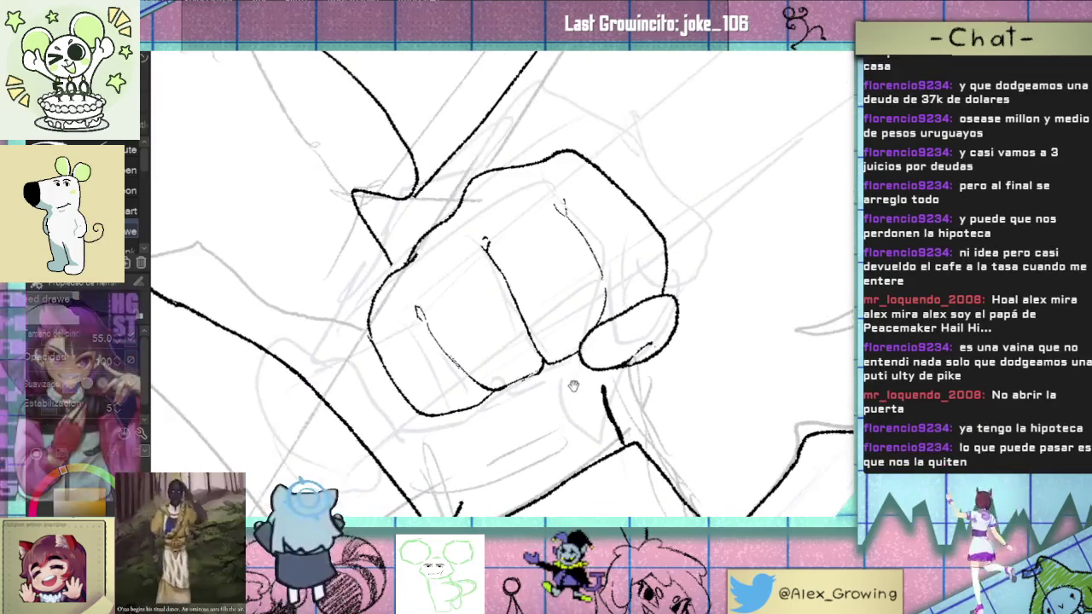
scroll(597, 375, "up", 2)
scroll(601, 369, "up", 1)
scroll(608, 361, "up", 1)
scroll(588, 346, "up", 1)
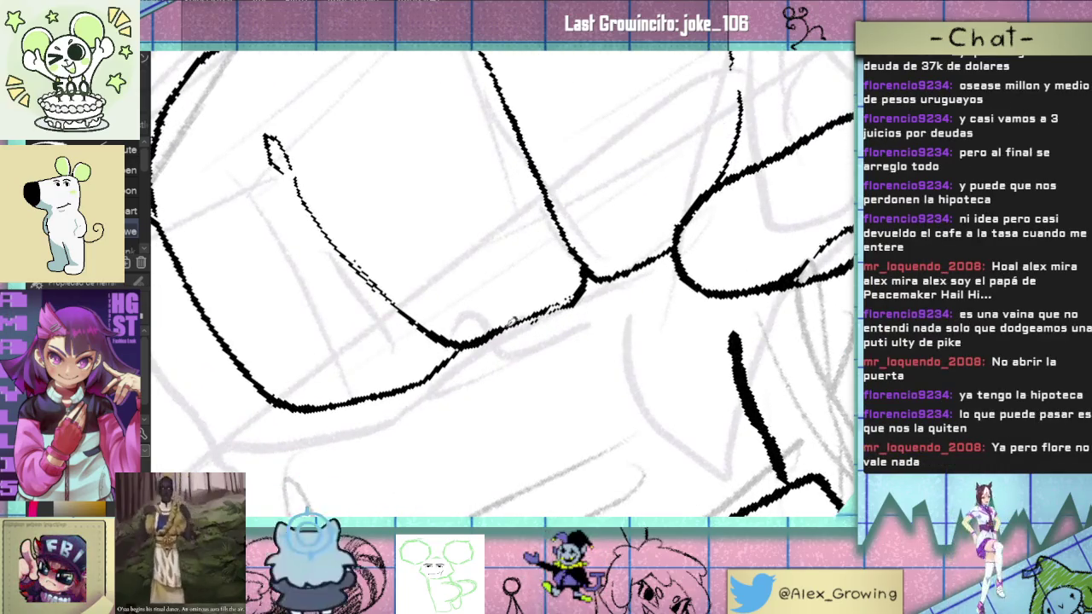
scroll(599, 316, "down", 3)
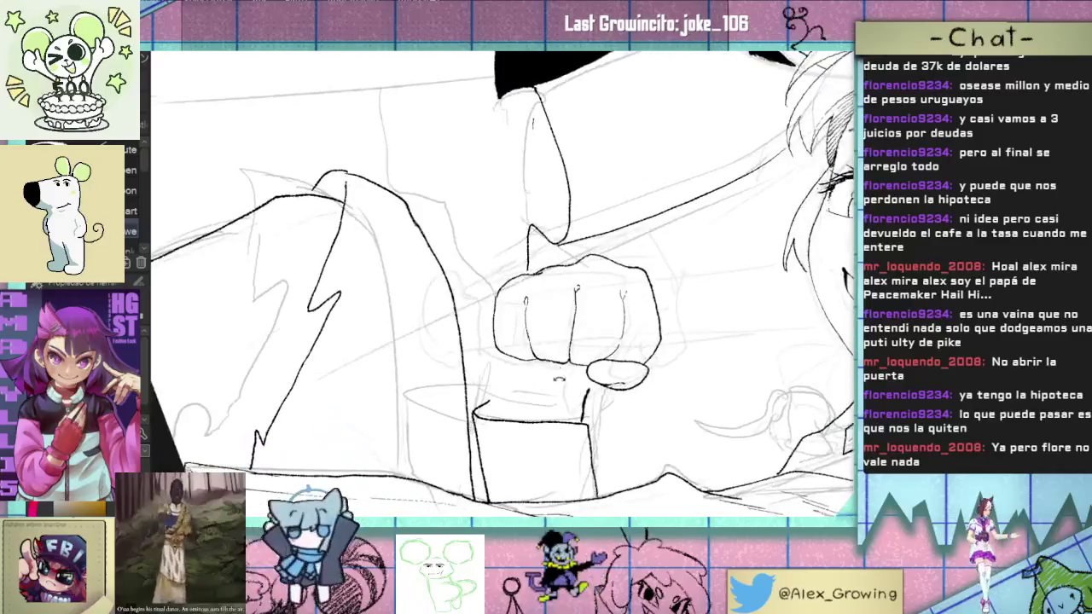
scroll(556, 304, "up", 2)
scroll(557, 305, "up", 2)
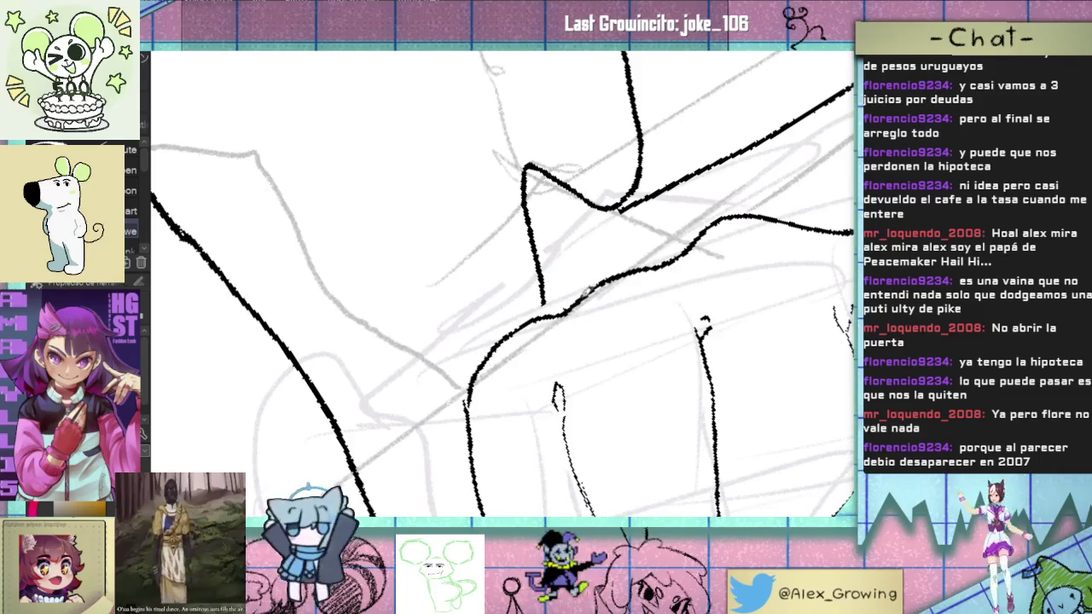
scroll(578, 316, "down", 3)
left_click_drag(588, 380, 544, 370)
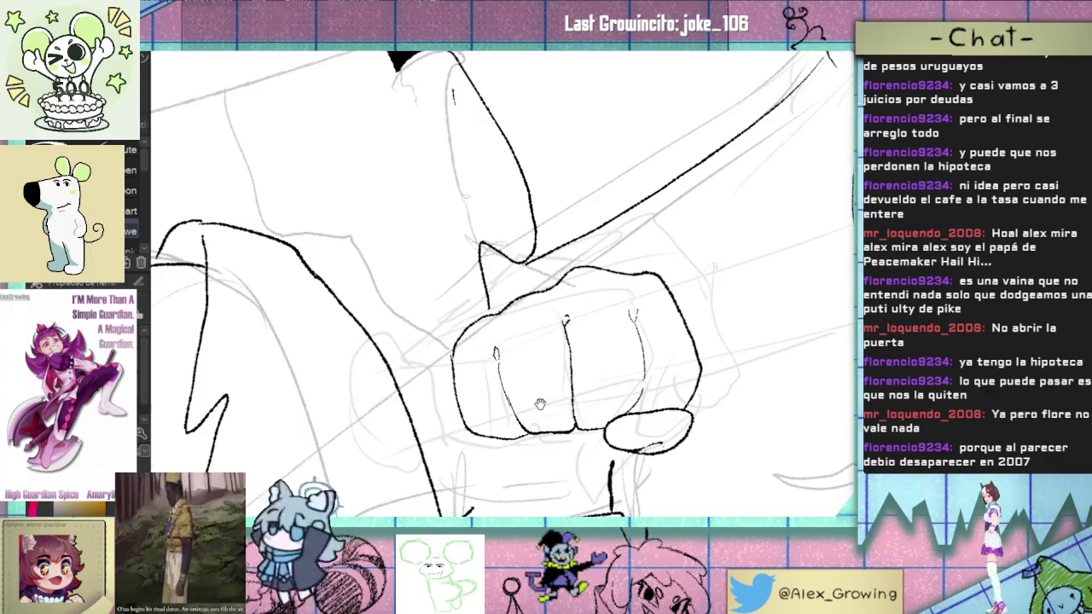
scroll(596, 354, "down", 3)
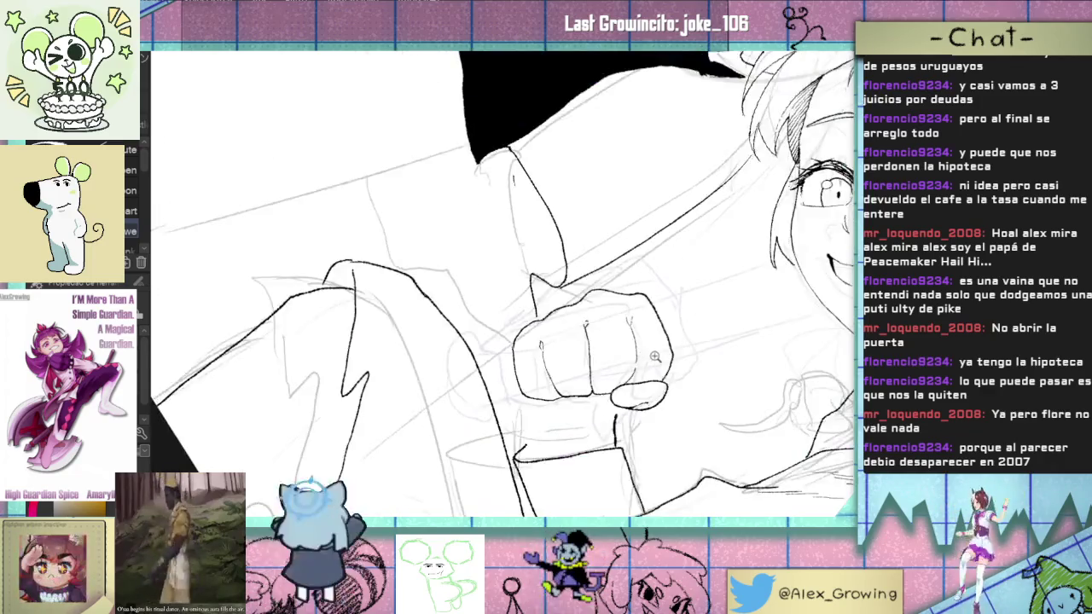
scroll(642, 300, "up", 4)
mouse_move(641, 300)
left_mouse_down()
mouse_move(687, 304)
mouse_move(620, 286)
mouse_move(608, 328)
left_mouse_up()
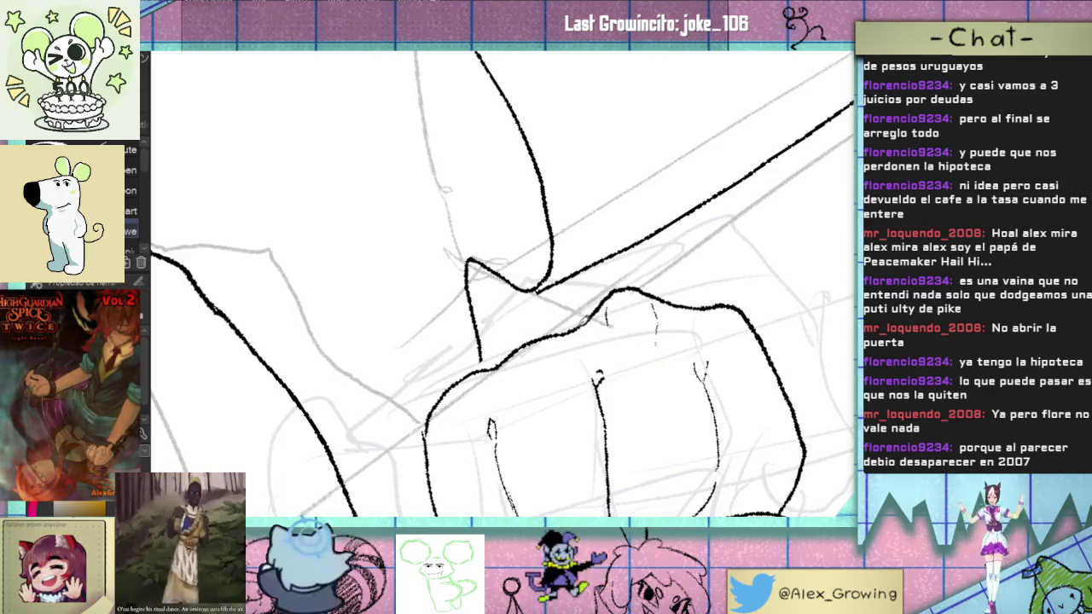
Step: Draw a short new ink line along the fist's top edge with the pen
key("e")
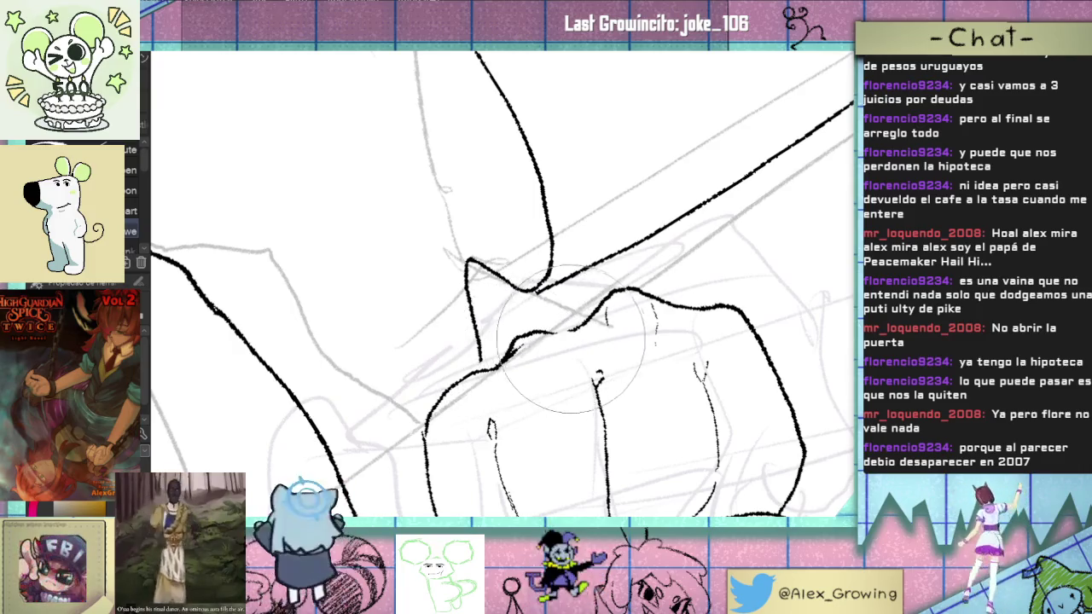
key("p")
key("e")
key("p")
left_click_drag(513, 355, 514, 380)
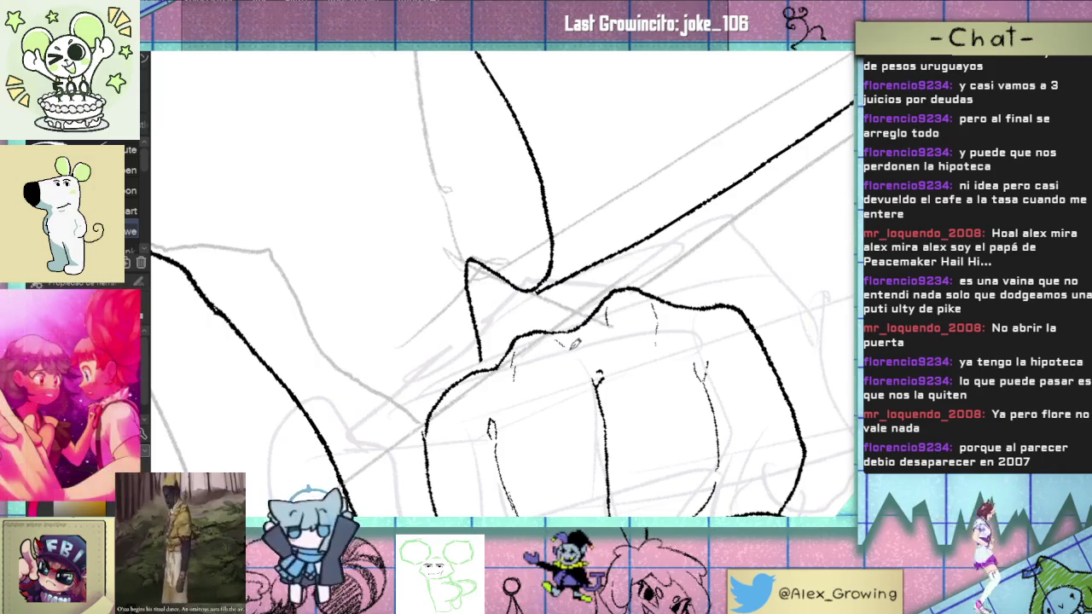
left_click_drag(570, 354, 649, 281)
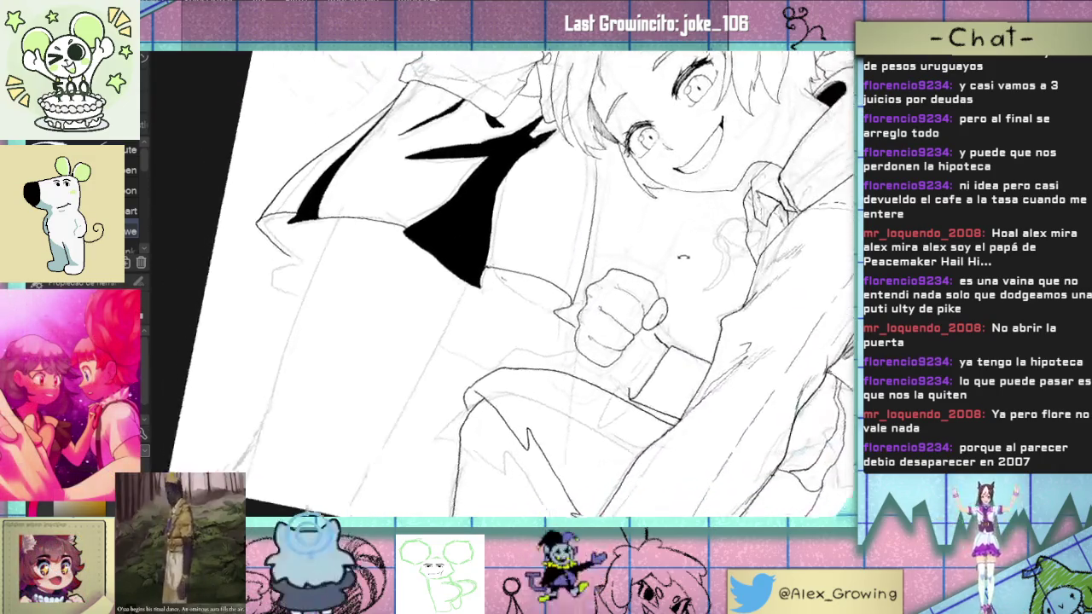
Step: Draw a few short hatch strokes along the top edge of the fist's knuckles
scroll(623, 265, "up", 5)
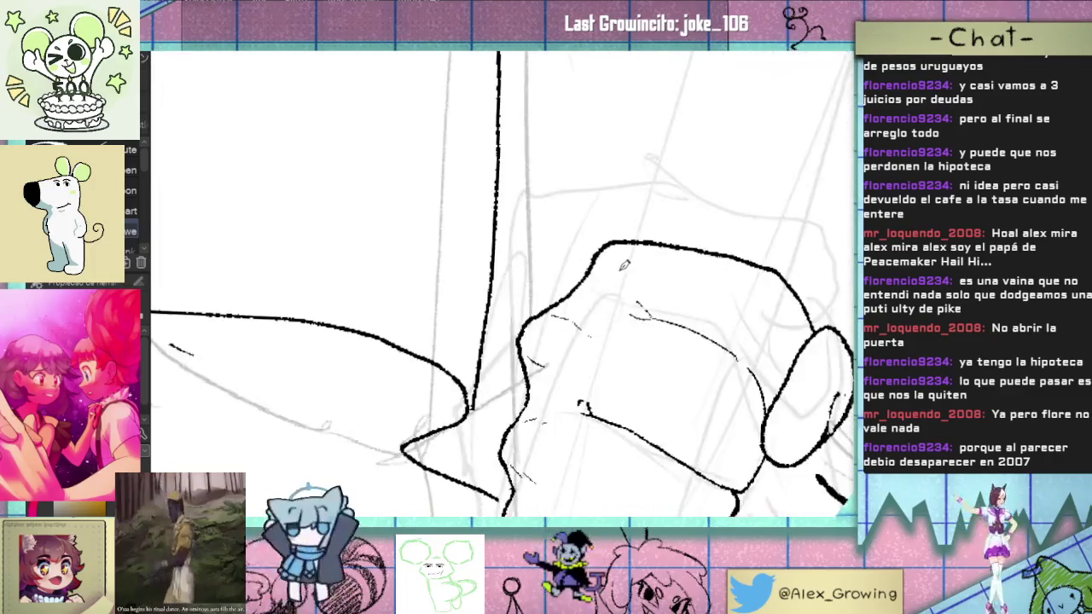
left_click_drag(595, 262, 608, 276)
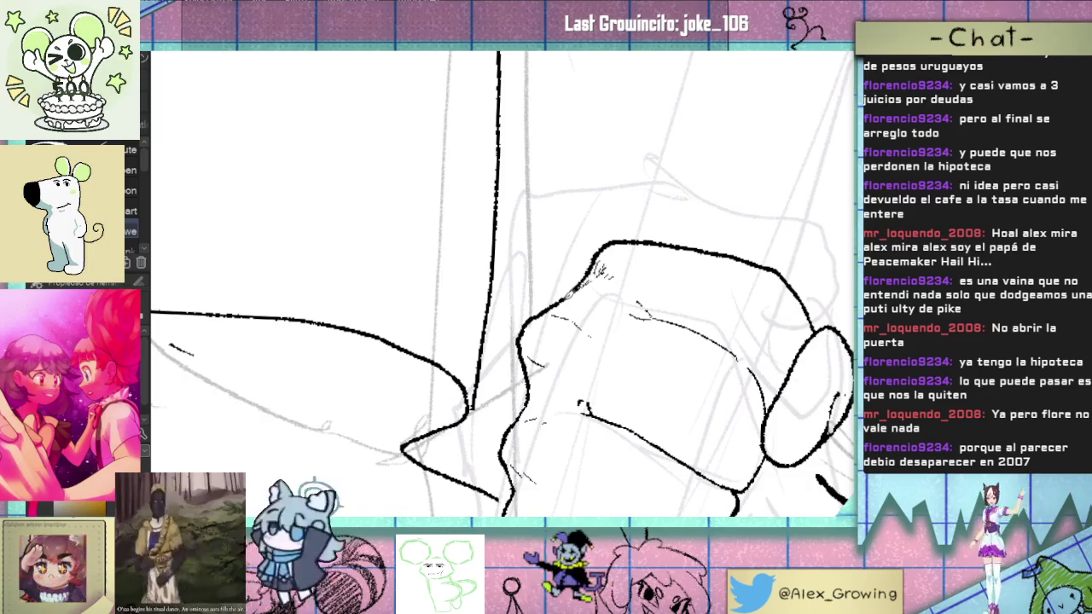
scroll(651, 422, "down", 3)
scroll(650, 422, "down", 2)
scroll(651, 421, "down", 1)
mouse_move(651, 421)
left_mouse_down()
mouse_move(659, 326)
mouse_move(641, 376)
left_mouse_up()
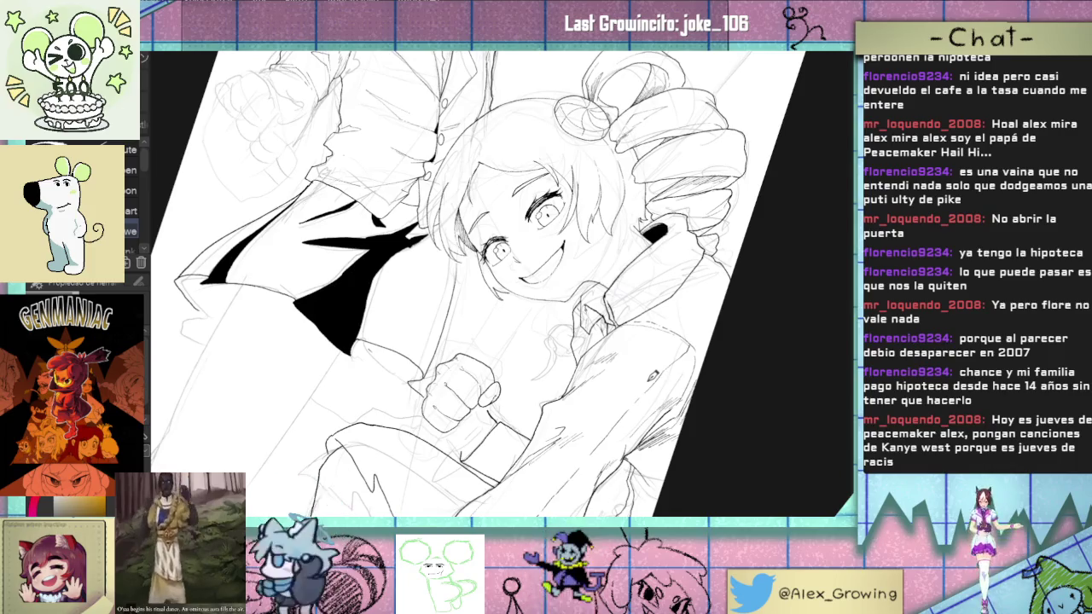
scroll(653, 376, "up", 2)
scroll(597, 350, "up", 3)
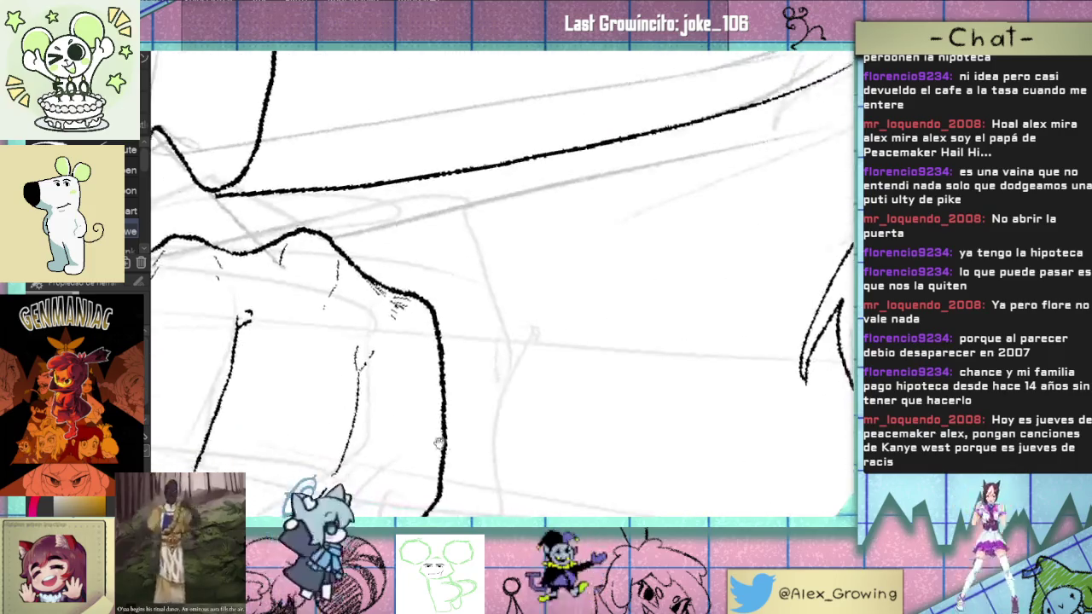
scroll(516, 318, "up", 2)
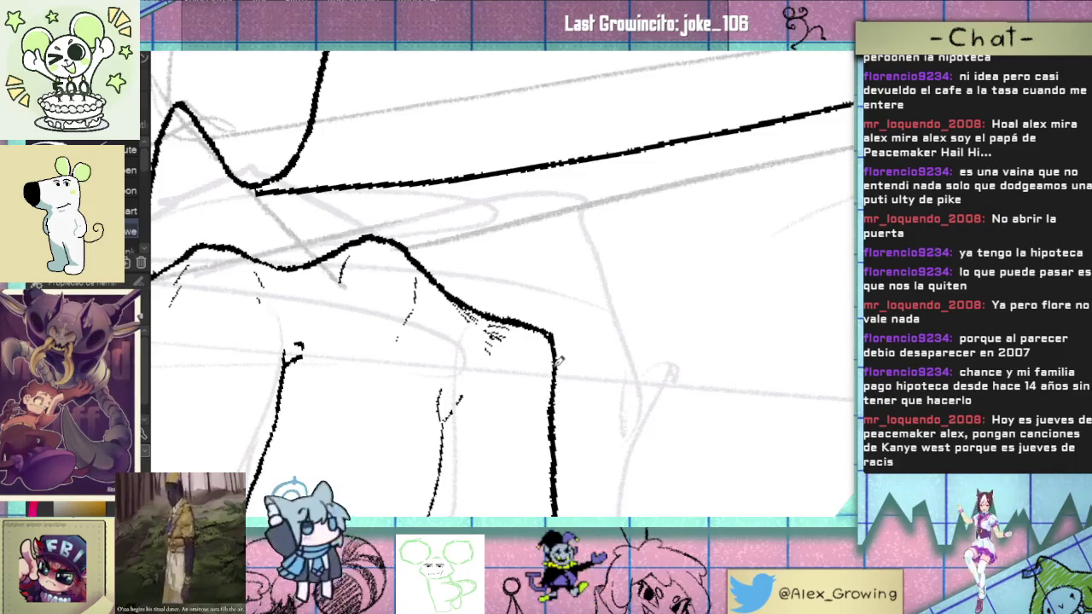
scroll(561, 348, "down", 3)
scroll(561, 349, "up", 1)
scroll(561, 358, "up", 2)
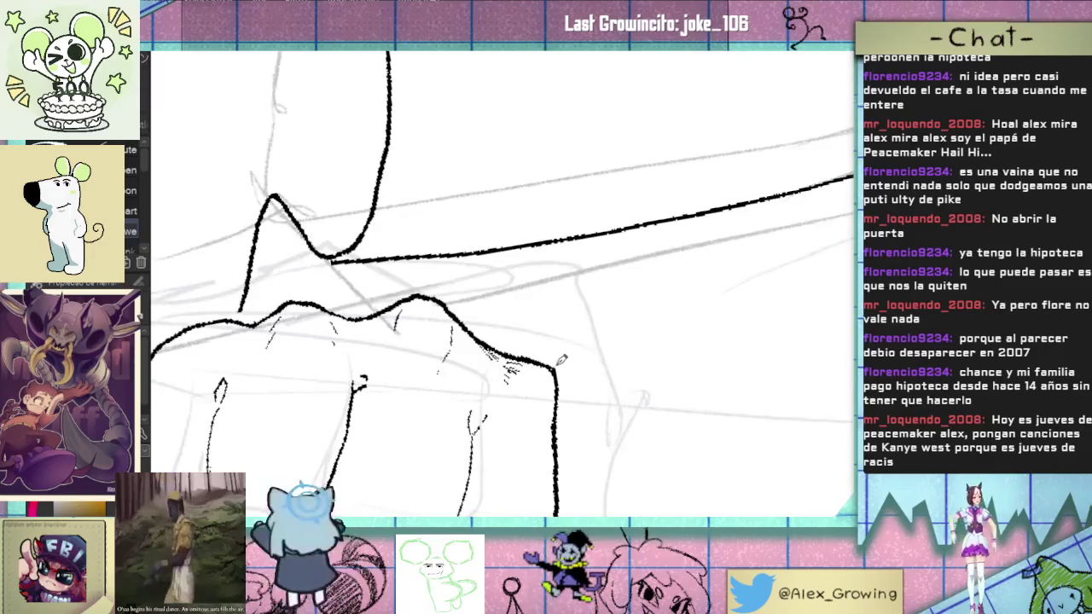
scroll(560, 361, "down", 3)
left_click_drag(560, 361, 576, 331)
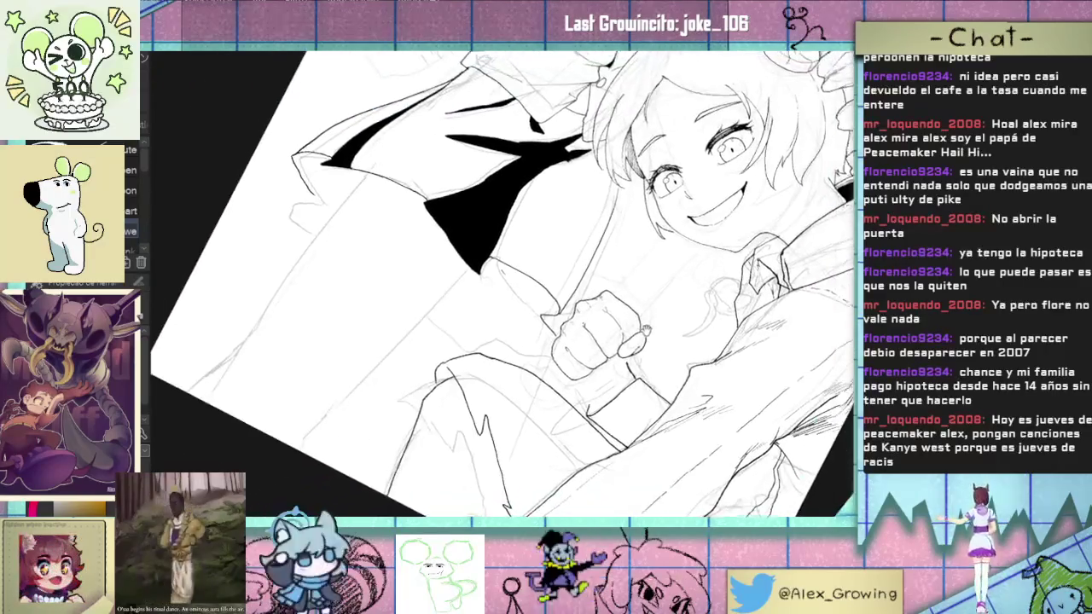
Step: Go over the fist's left contour again with the pen to make it bolder
scroll(576, 331, "up", 2)
scroll(576, 331, "up", 2)
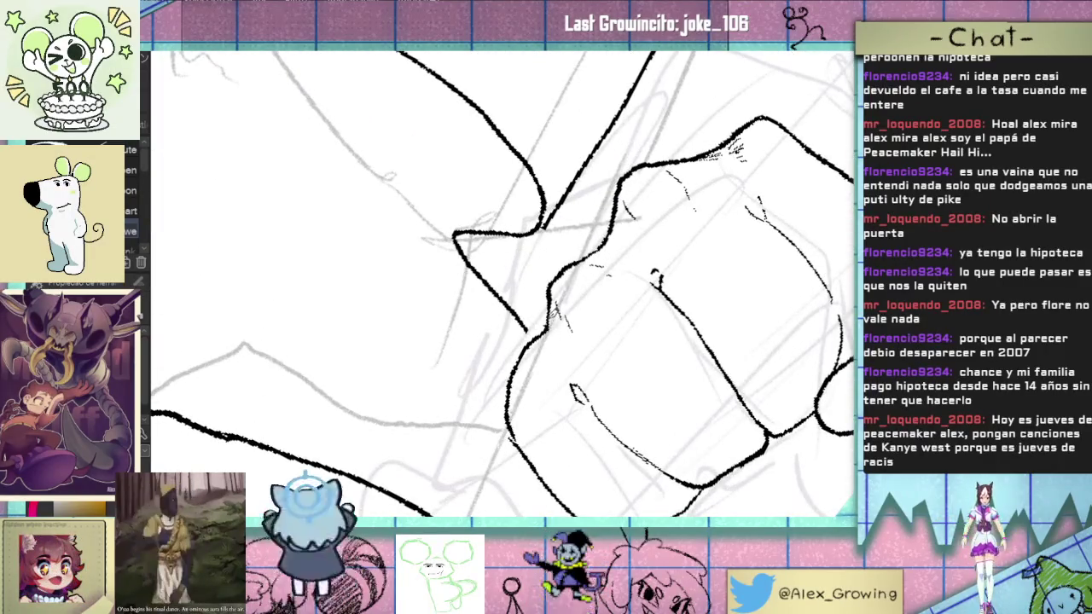
left_click_drag(556, 300, 510, 401)
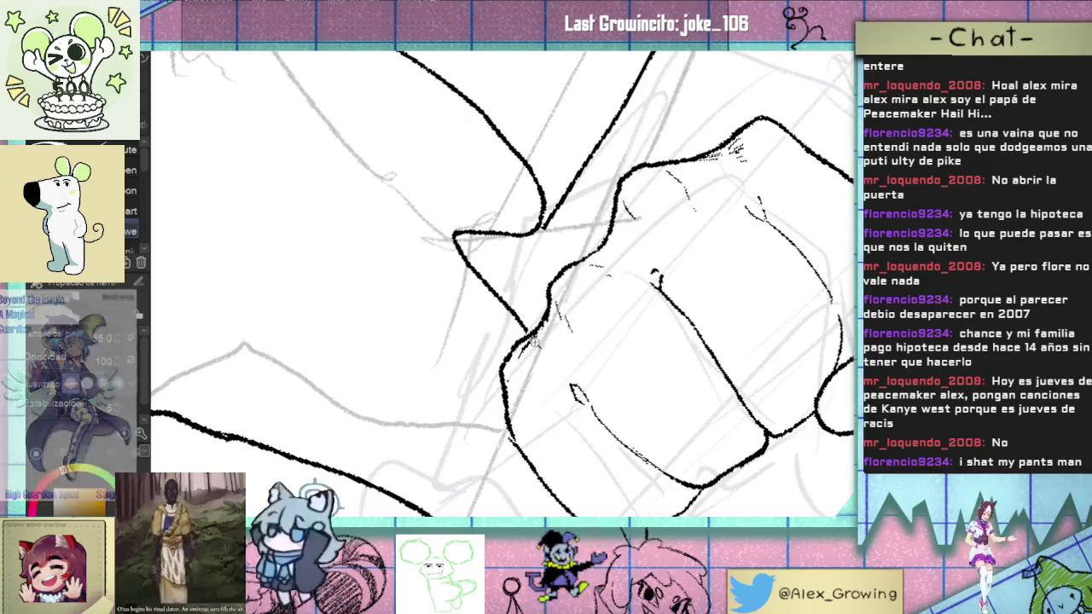
scroll(537, 343, "down", 3)
left_click_drag(612, 330, 583, 366)
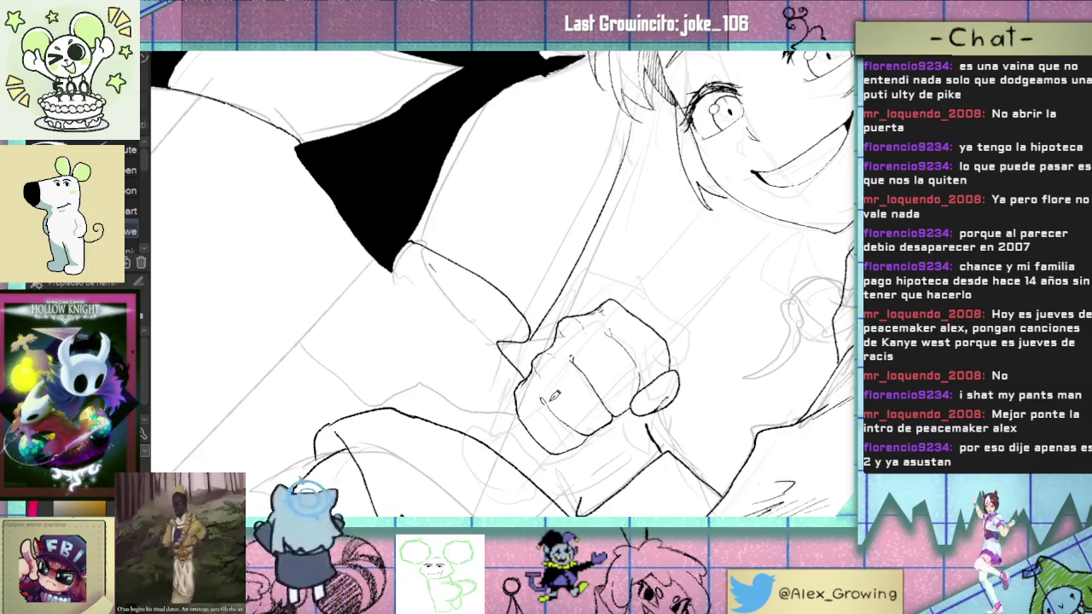
left_click_drag(552, 396, 605, 299)
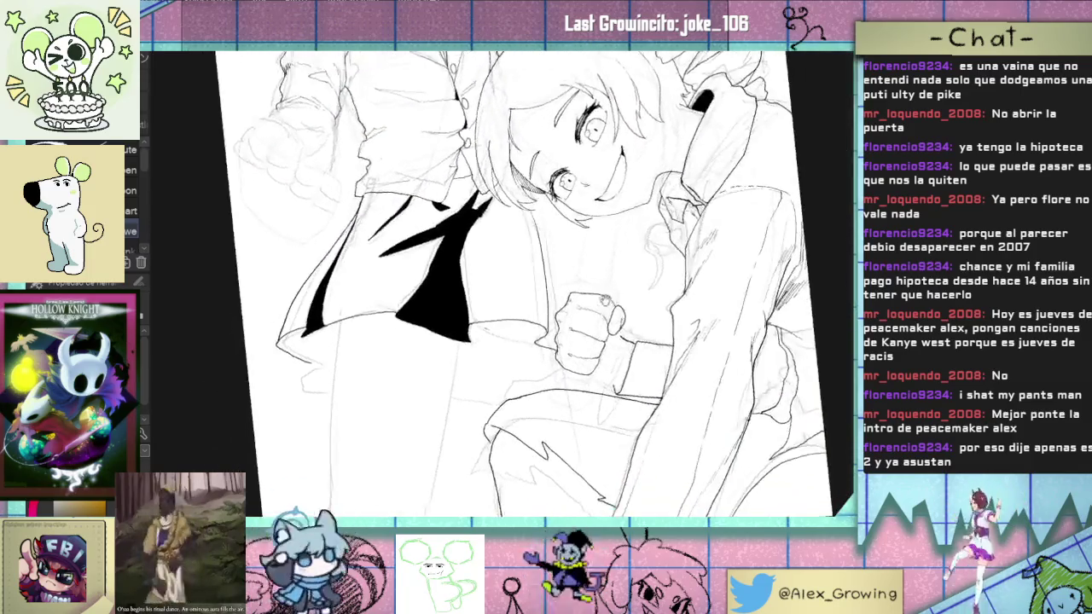
Step: Erase the old vertical knuckle line inside the fist and ink a new one
scroll(604, 298, "up", 2)
scroll(598, 294, "up", 1)
scroll(580, 286, "up", 2)
scroll(558, 279, "up", 2)
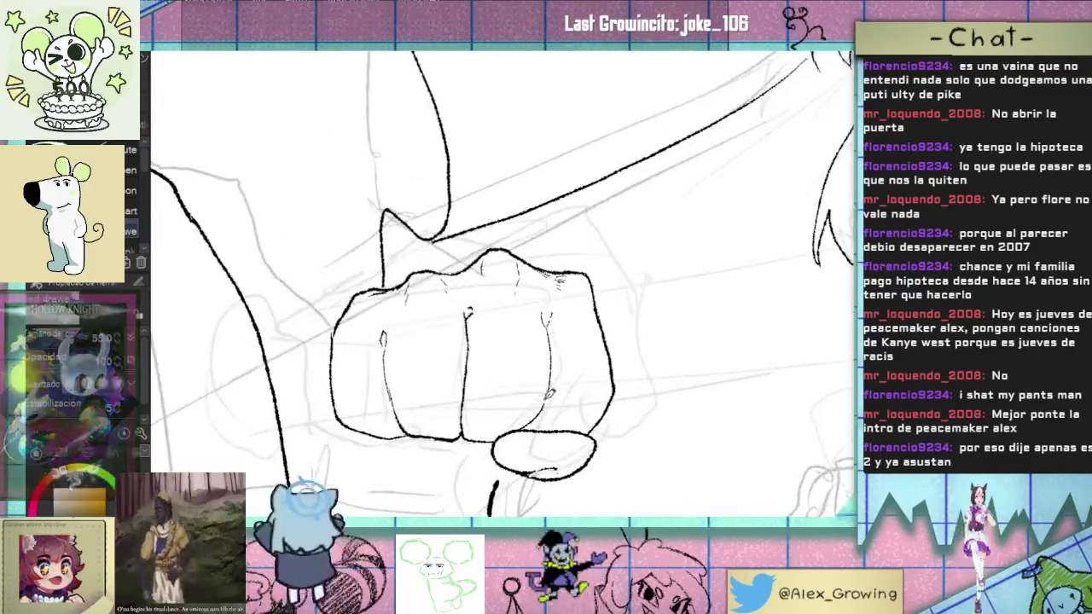
left_click_drag(550, 395, 546, 317)
key("p")
left_click_drag(533, 424, 552, 318)
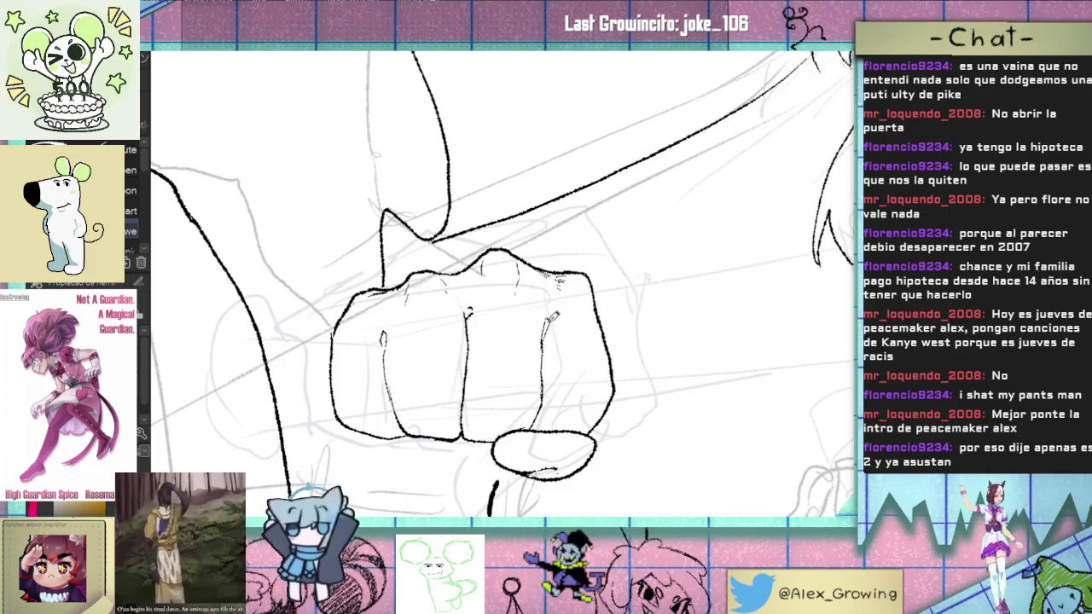
scroll(552, 325, "down", 1)
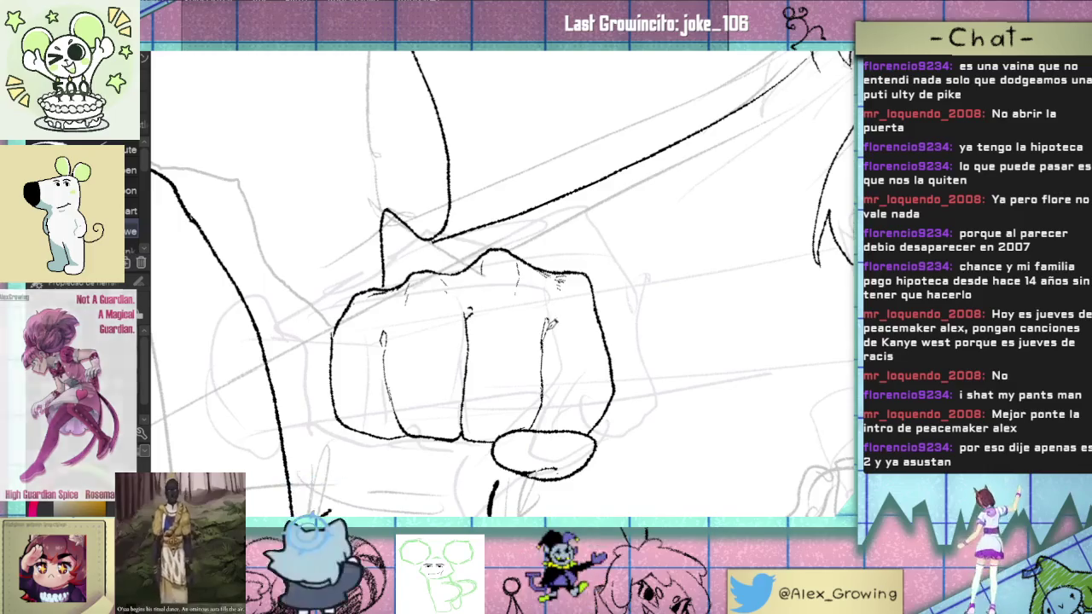
scroll(596, 413, "down", 1)
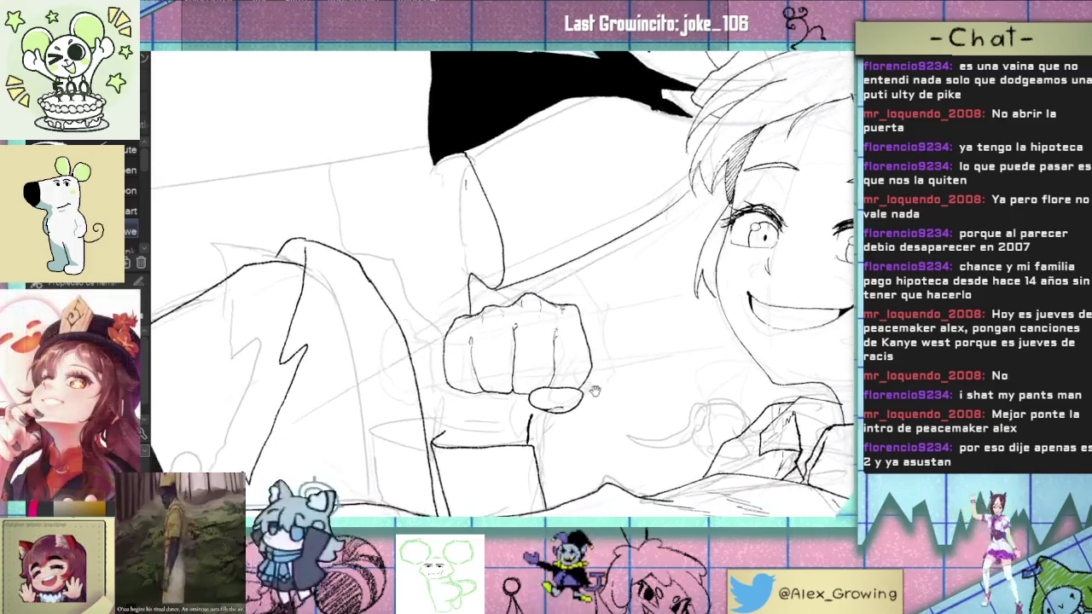
scroll(595, 413, "up", 1)
scroll(620, 292, "up", 1)
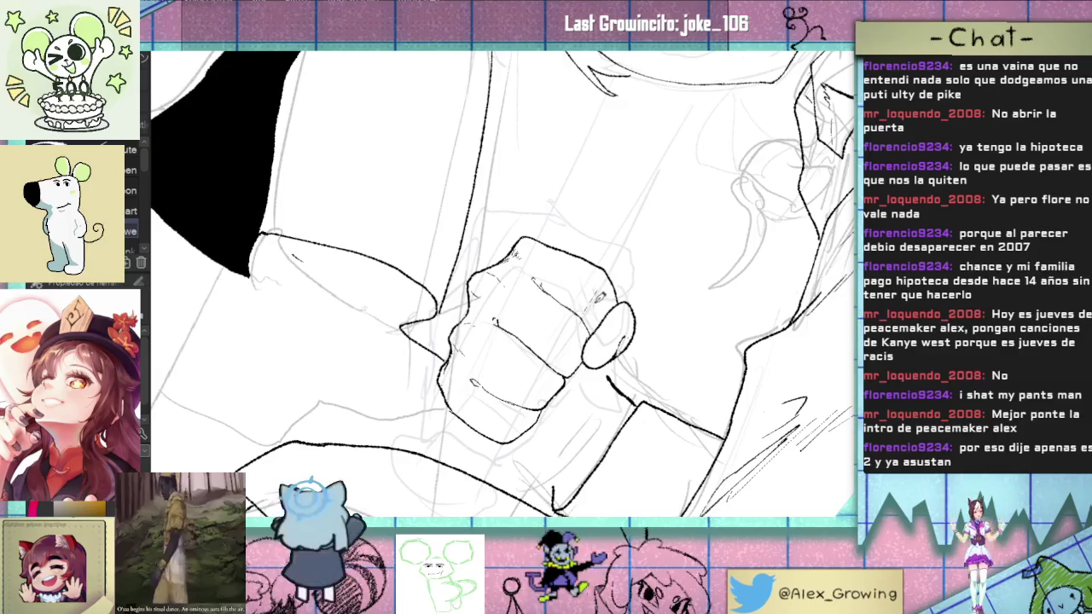
scroll(503, 282, "down", 1)
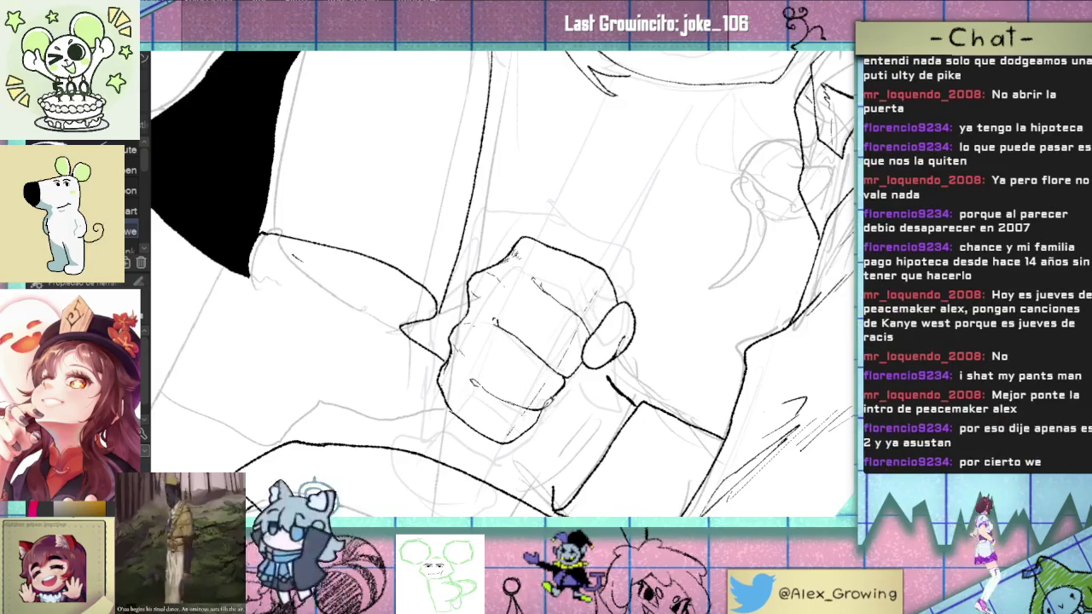
scroll(502, 282, "down", 2)
scroll(604, 369, "down", 1)
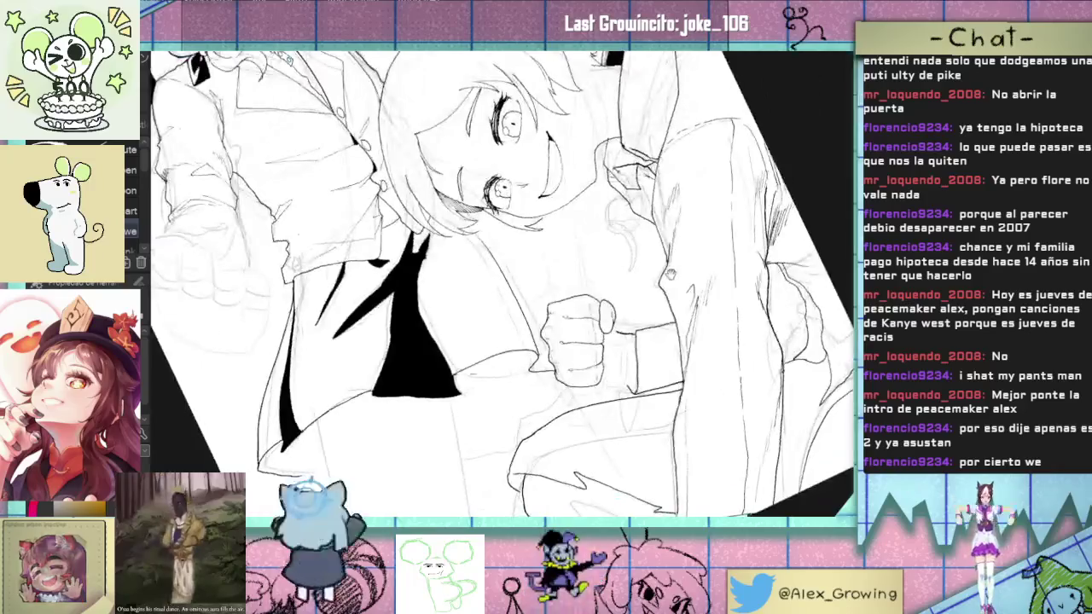
scroll(641, 323, "down", 1)
scroll(641, 321, "up", 1)
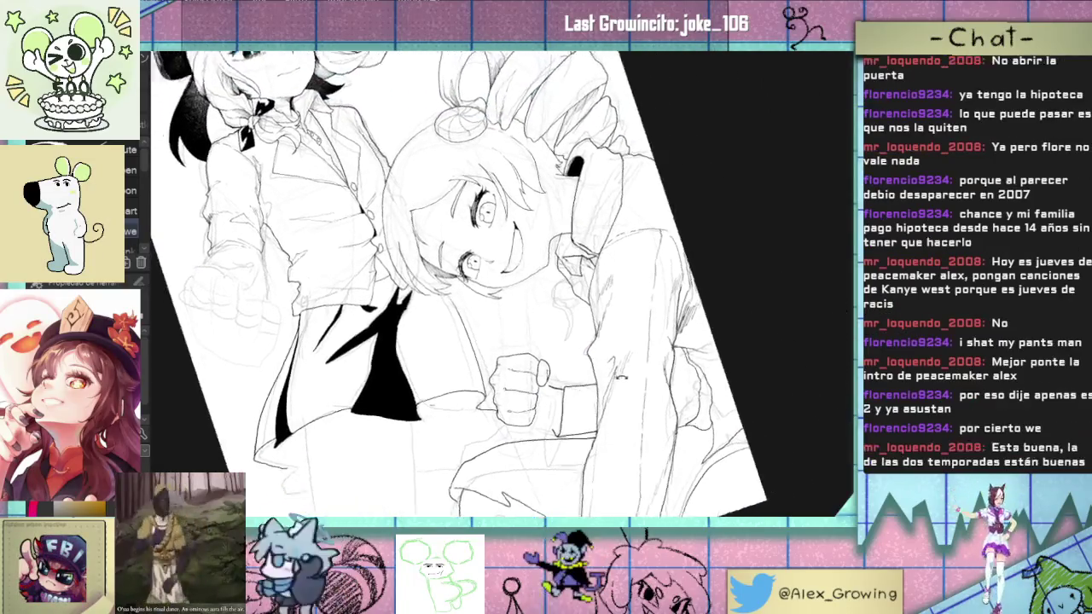
scroll(580, 361, "up", 1)
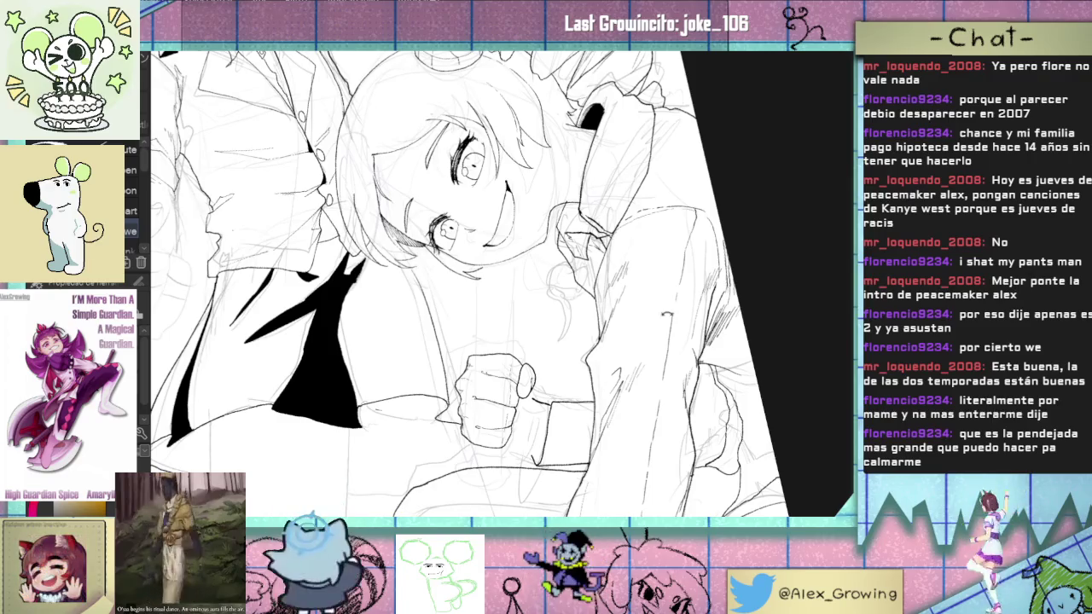
left_click_drag(493, 254, 569, 390)
scroll(568, 389, "up", 3)
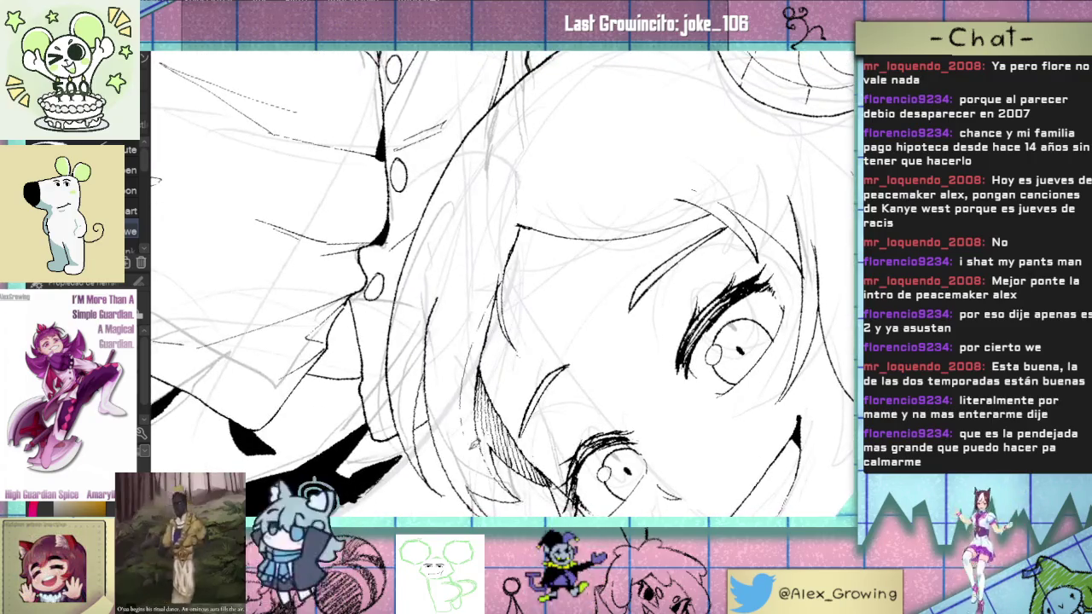
left_click_drag(472, 441, 490, 470)
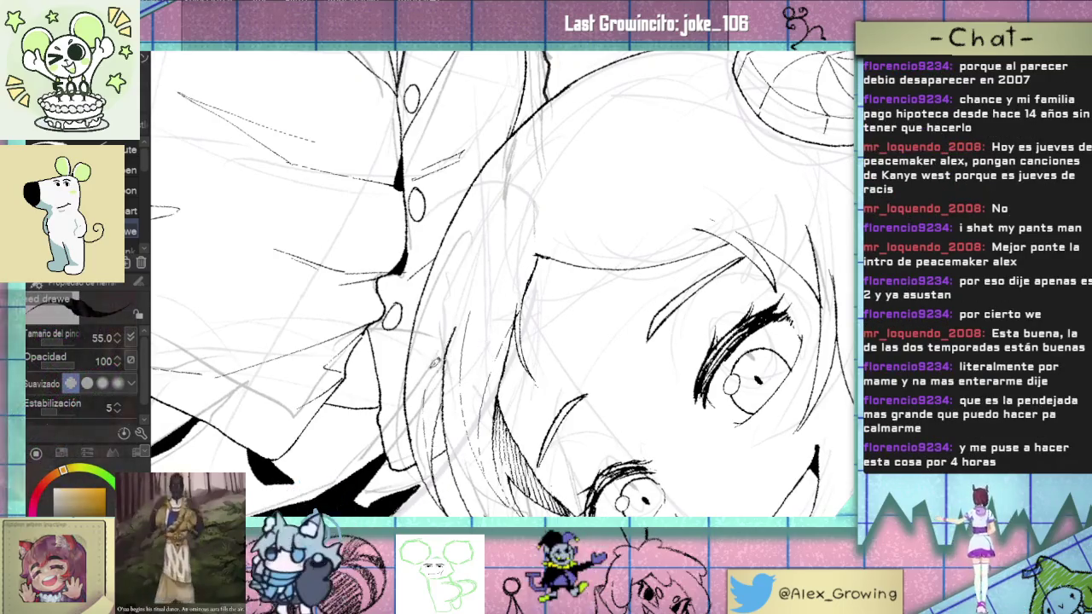
scroll(435, 363, "up", 2)
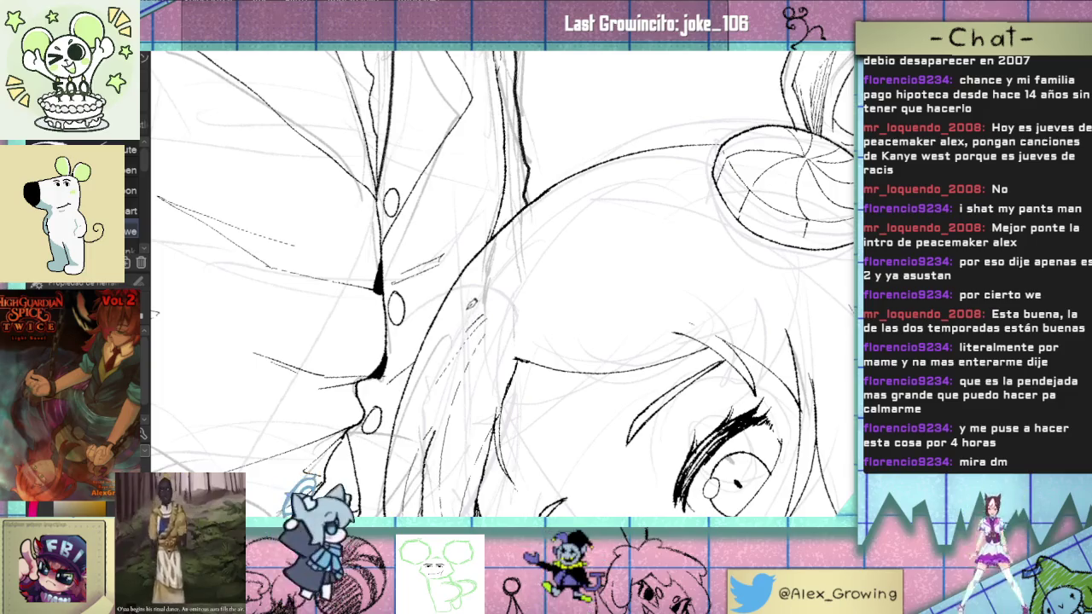
scroll(471, 304, "down", 2)
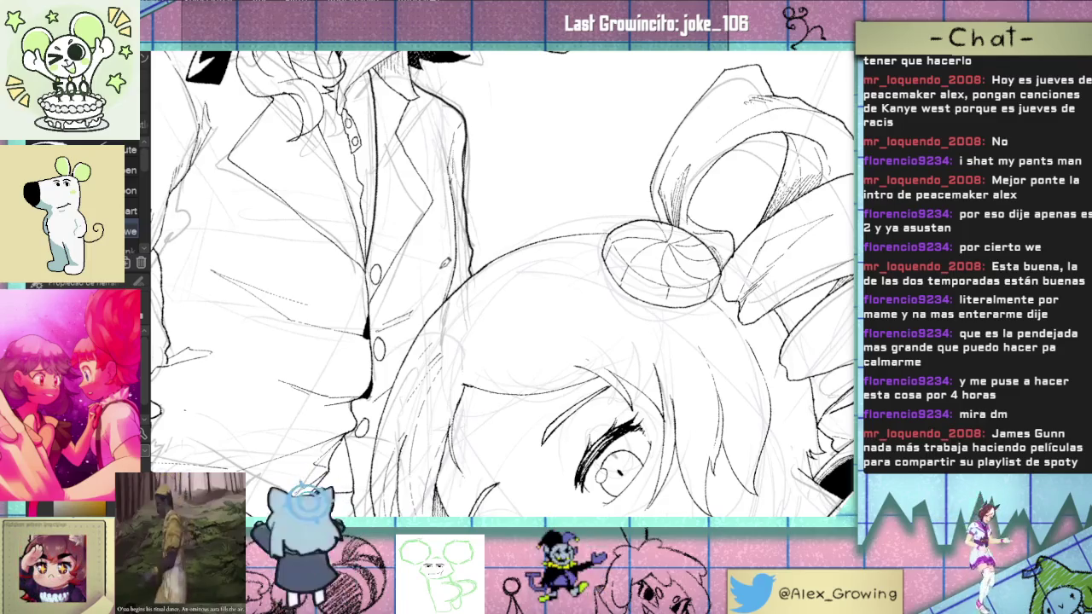
scroll(560, 487, "down", 1)
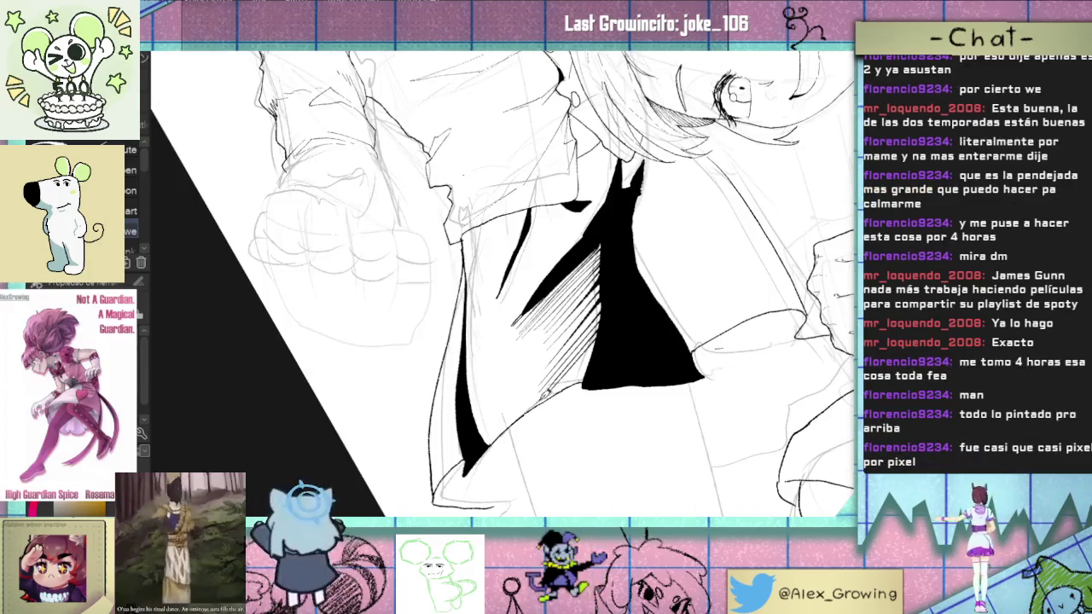
Step: Draw short diagonal hatch strokes along the black skirt's lower-left edge, then rotate and zoom out
left_click_drag(595, 358, 556, 394)
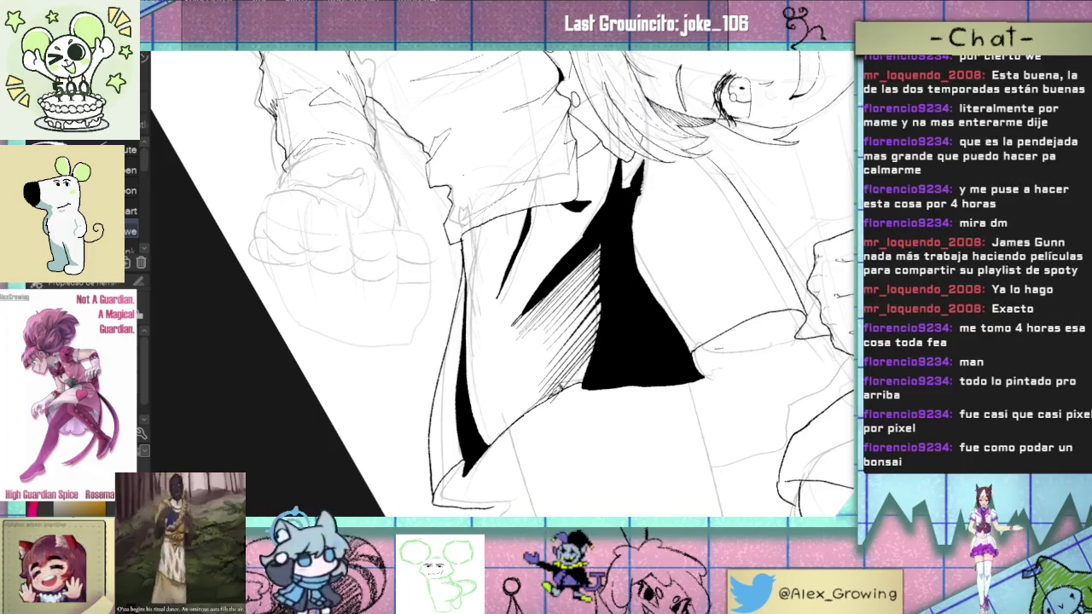
mouse_move(597, 353)
left_mouse_down()
mouse_move(561, 389)
mouse_move(570, 385)
left_mouse_up()
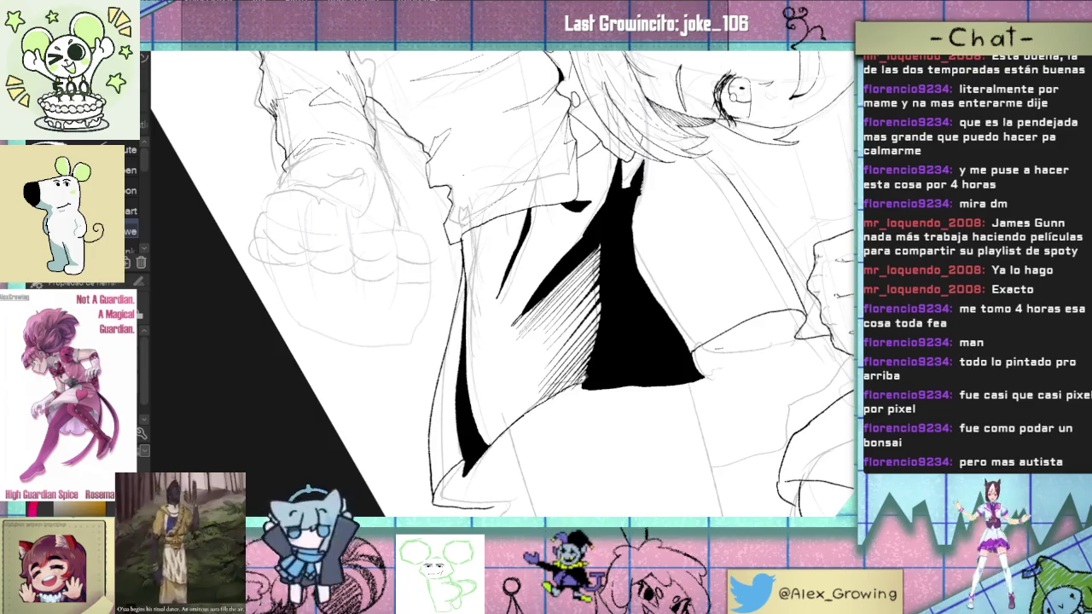
scroll(558, 394, "up", 3)
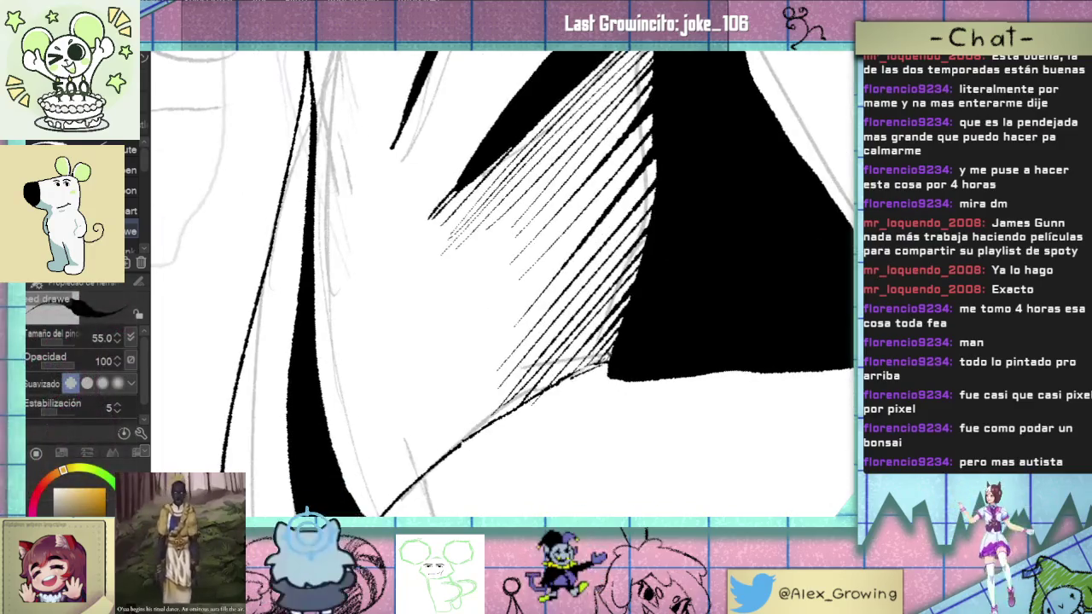
key("minus")
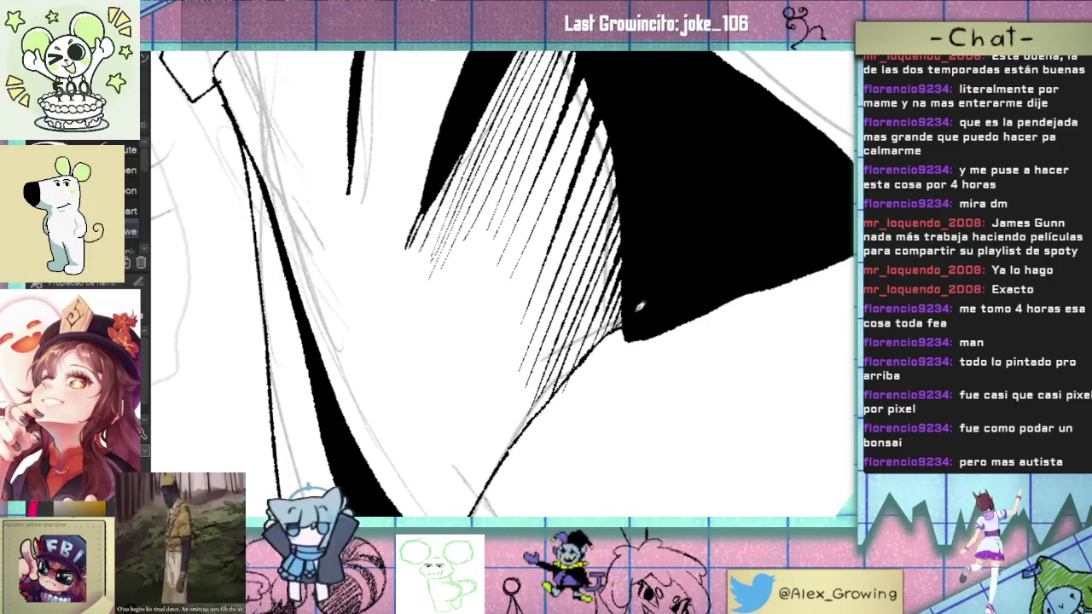
scroll(585, 470, "down", 2)
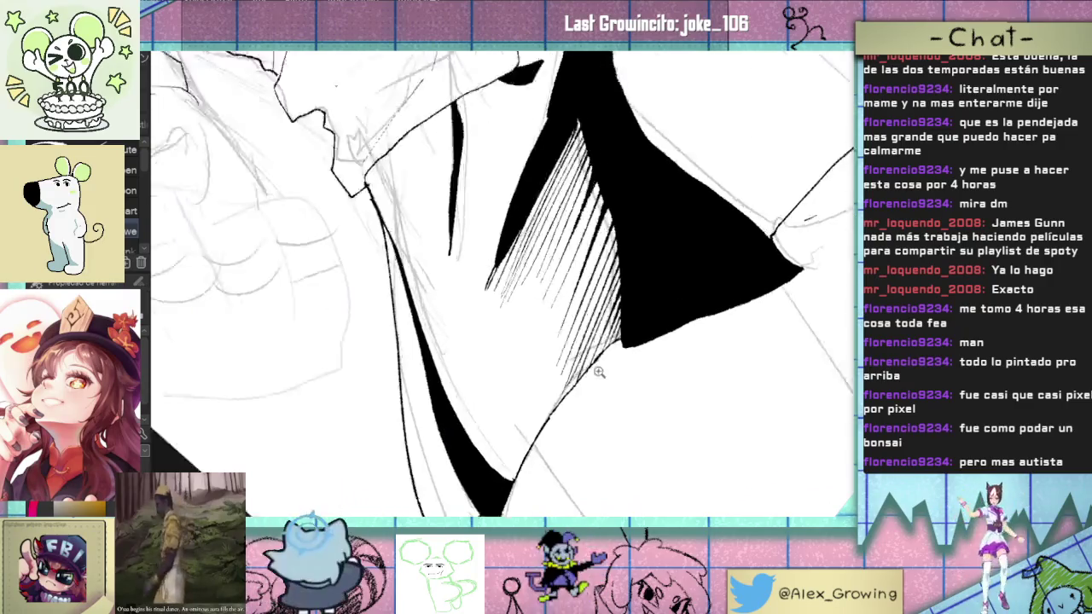
scroll(585, 470, "down", 2)
scroll(585, 470, "down", 2)
scroll(586, 470, "down", 2)
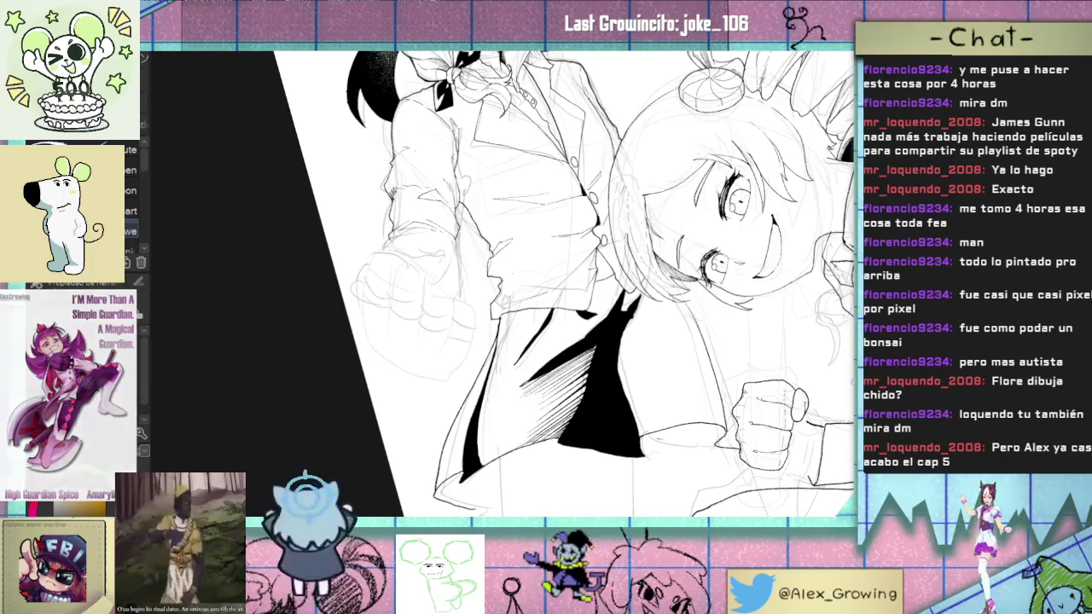
Step: Fill the skirt's left side with diagonal hatching, starting with a line along its lower edge
mouse_move(597, 205)
left_mouse_down()
mouse_move(517, 201)
mouse_move(558, 247)
mouse_move(545, 273)
left_mouse_up()
scroll(536, 296, "up", 3)
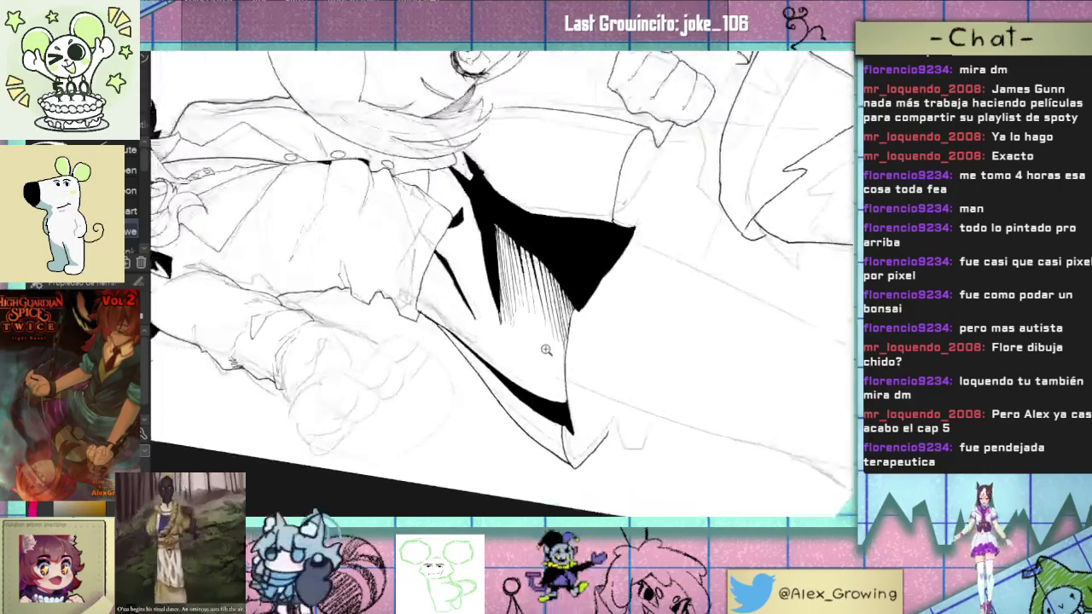
key("asciicircum")
key("asciicircum")
key("asciicircum")
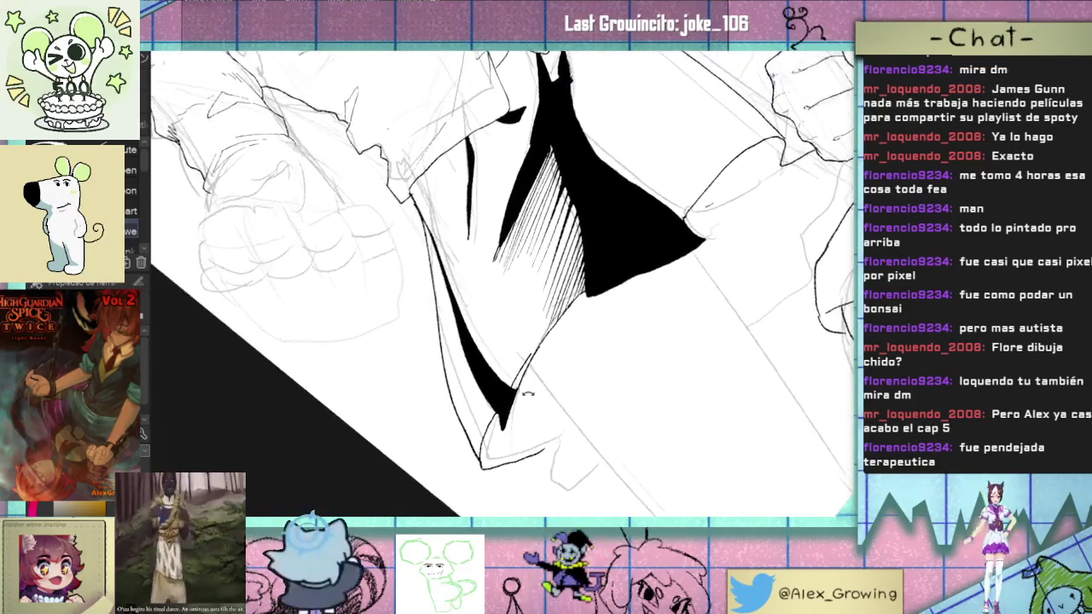
key("asciicircum")
key("asciicircum")
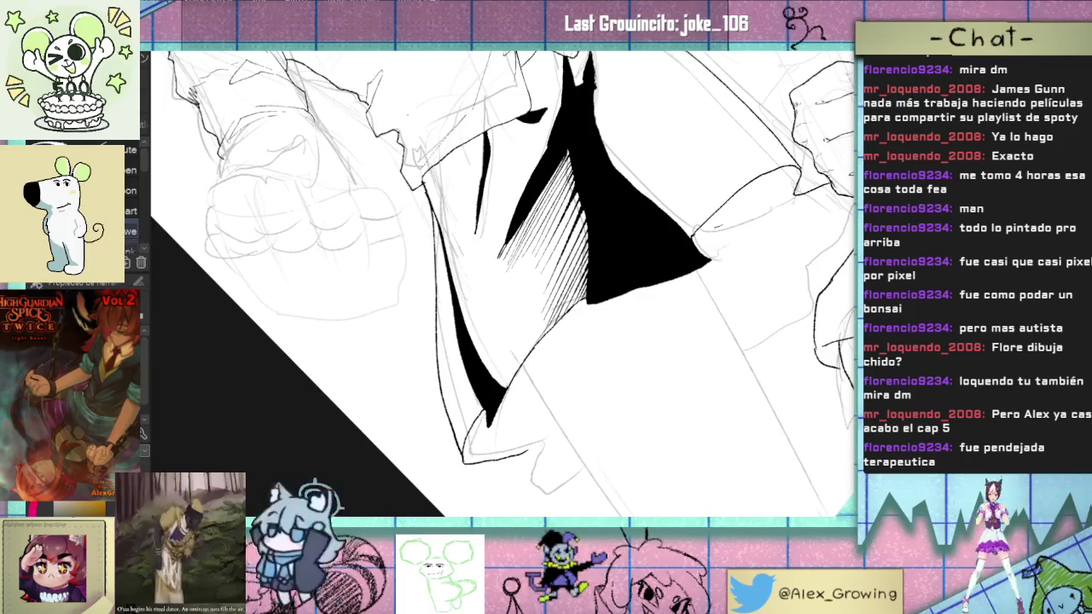
mouse_move(503, 382)
left_mouse_down()
mouse_move(546, 326)
mouse_move(484, 367)
left_mouse_up()
mouse_move(546, 285)
left_mouse_down()
mouse_move(486, 360)
mouse_move(505, 321)
left_mouse_up()
mouse_move(517, 271)
left_mouse_down()
mouse_move(470, 329)
mouse_move(471, 305)
left_mouse_up()
left_click_drag(507, 237, 457, 291)
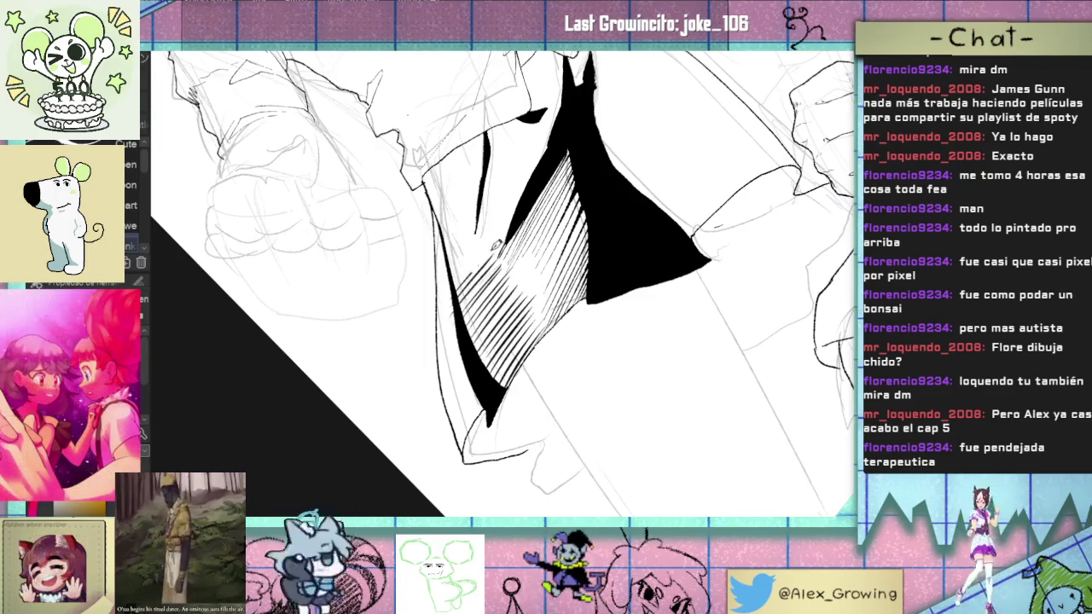
Step: Add more hatching above the existing strokes and fill a small gap
scroll(494, 245, "up", 2)
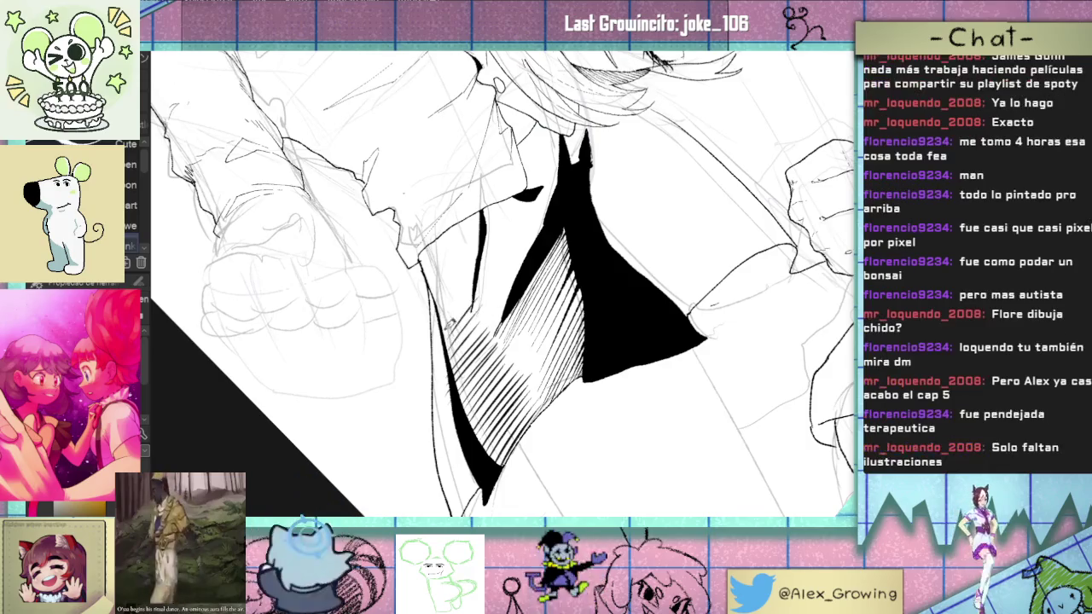
left_click_drag(435, 260, 436, 370)
left_click(433, 322)
mouse_move(465, 308)
left_mouse_down()
mouse_move(428, 367)
mouse_move(418, 343)
left_mouse_up()
left_click_drag(443, 288, 421, 319)
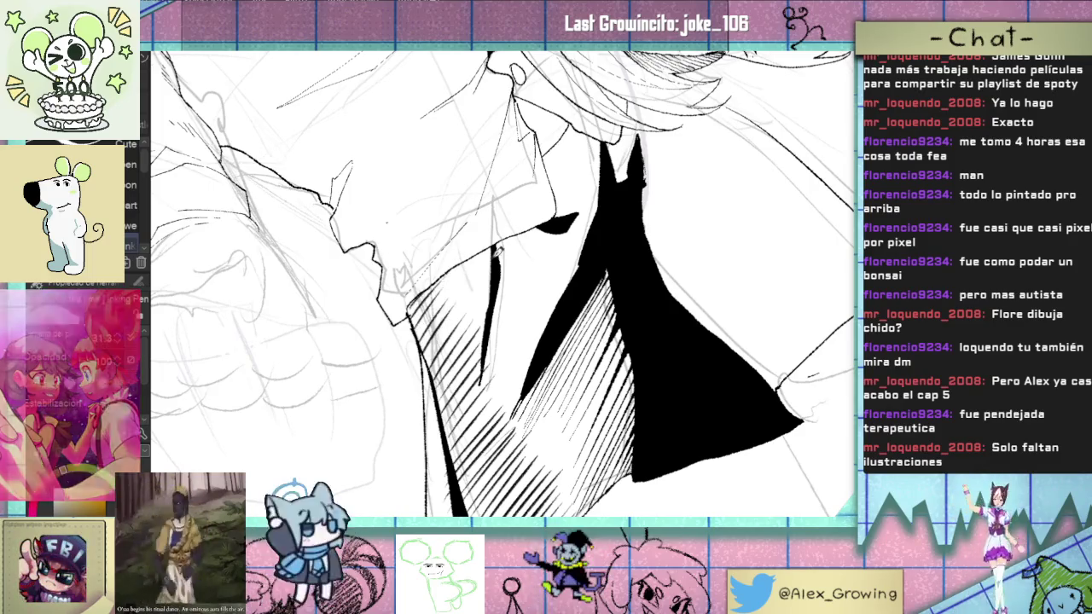
Step: Thicken the thin black fold line in the skirt
key("-")
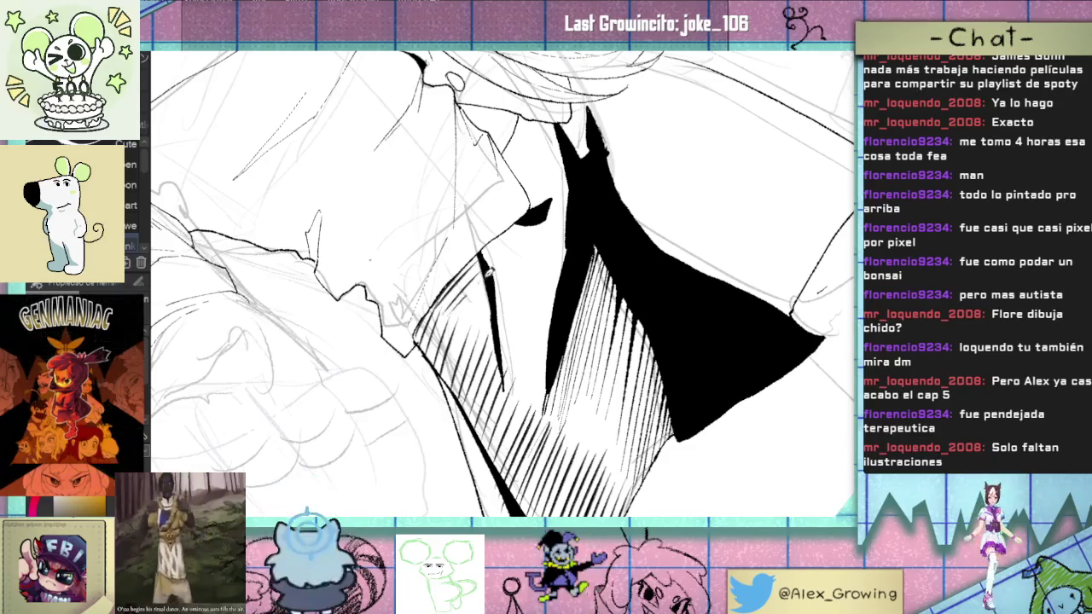
left_click_drag(490, 288, 502, 311)
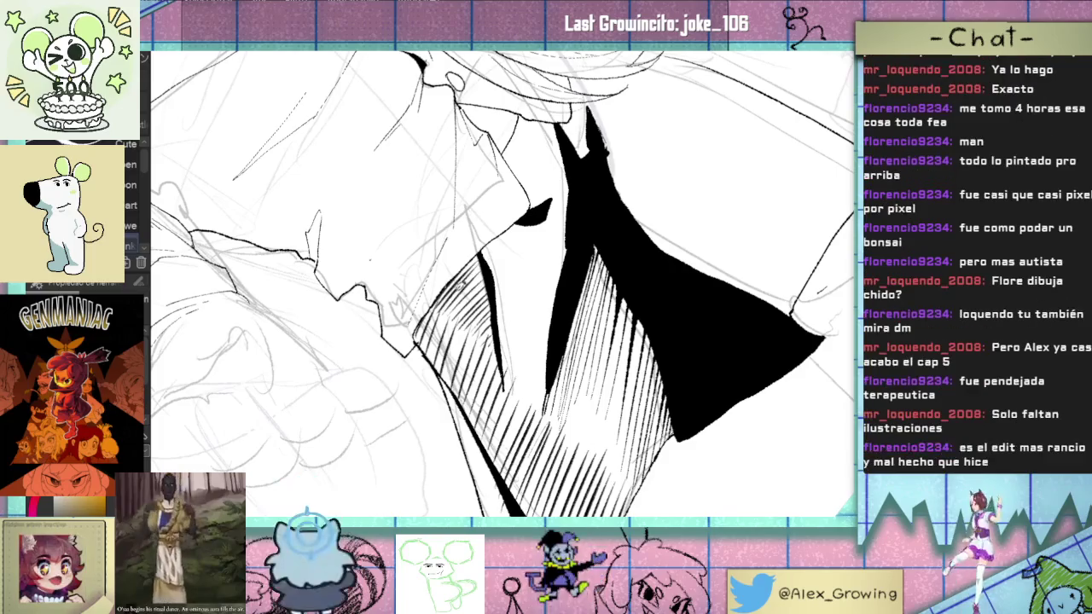
scroll(486, 252, "down", 3)
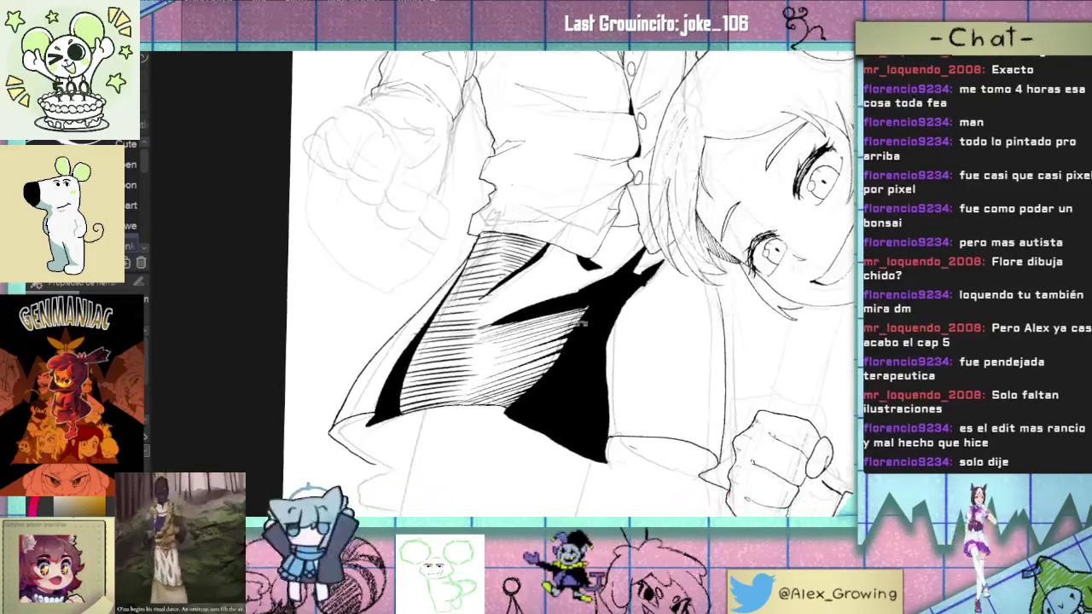
scroll(585, 239, "up", 2)
scroll(584, 239, "up", 3)
scroll(477, 281, "down", 3)
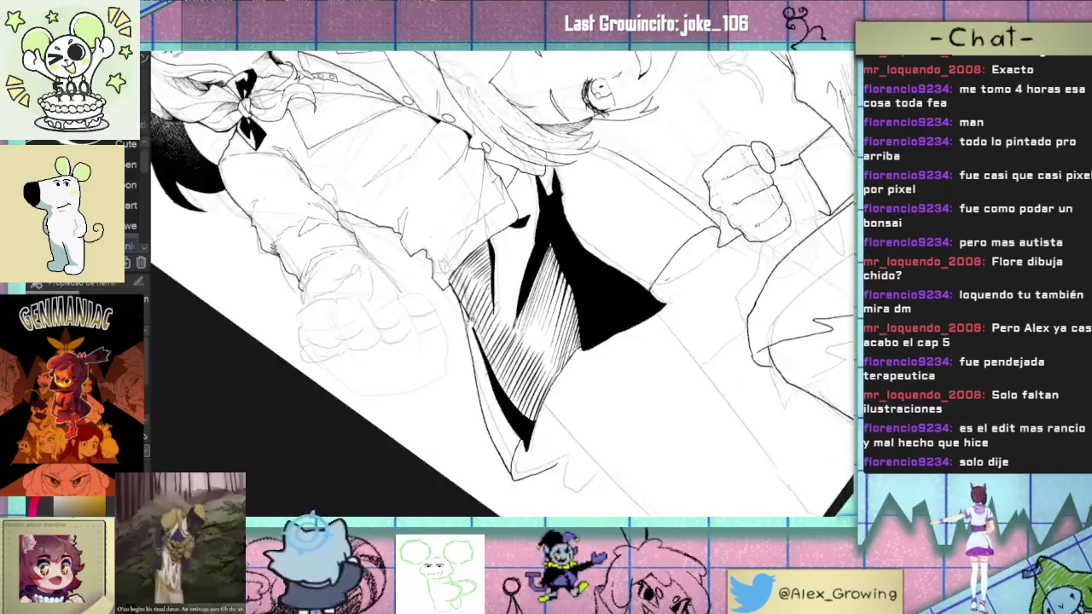
scroll(469, 283, "up", 3)
scroll(412, 343, "down", 3)
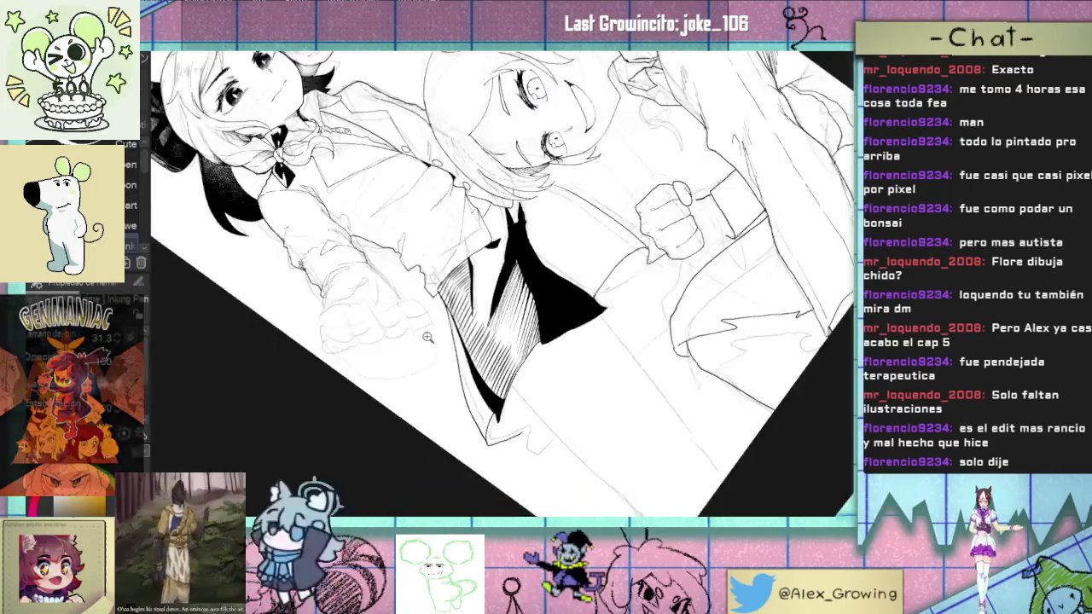
scroll(494, 304, "up", 3)
Step: Rotate, zoom out and pan to review the hatched skirt within the whole drawing
left_click_drag(494, 303, 468, 353)
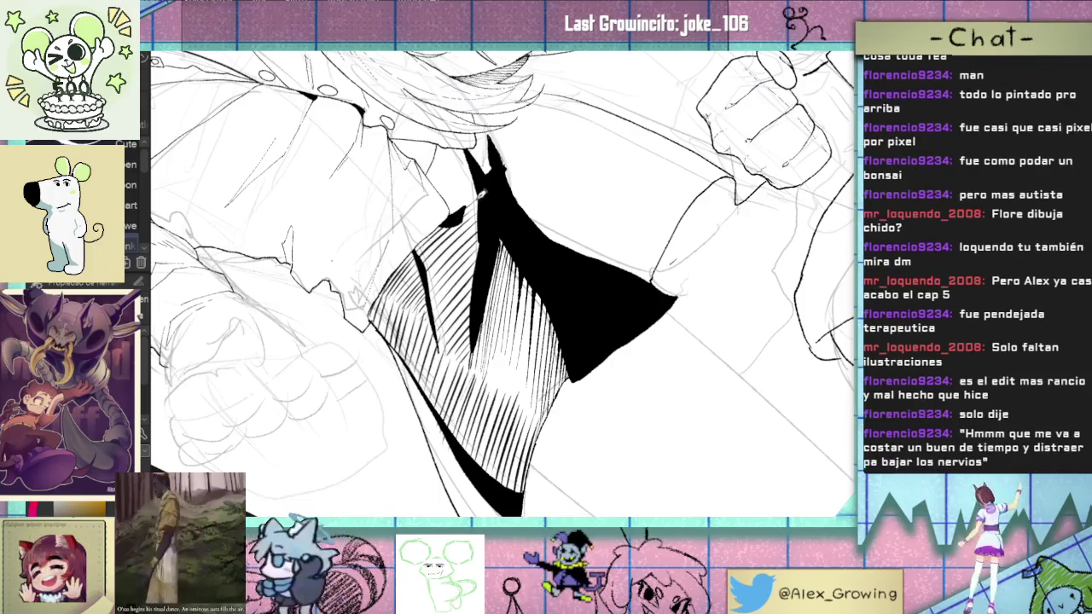
scroll(479, 201, "down", 5)
mouse_move(479, 201)
left_mouse_down()
mouse_move(477, 282)
mouse_move(495, 327)
left_mouse_up()
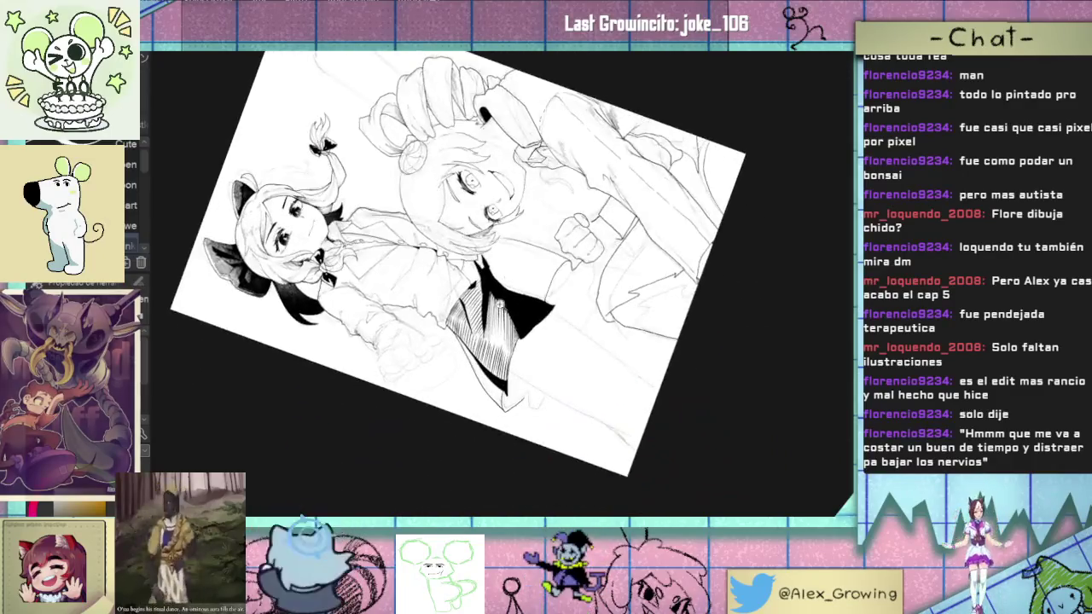
scroll(495, 327, "up", 5)
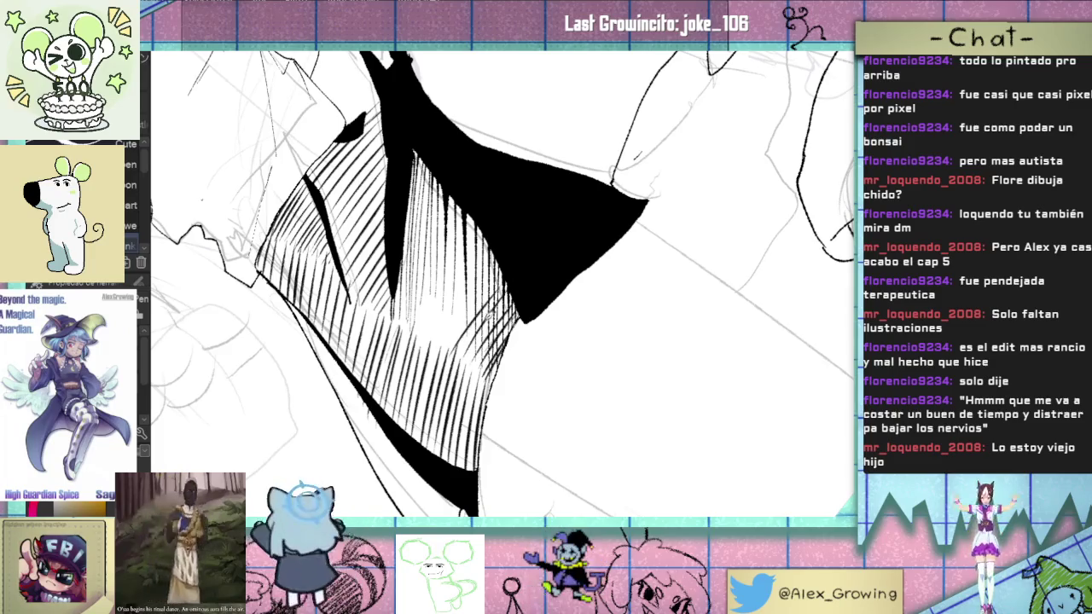
scroll(477, 338, "up", 1)
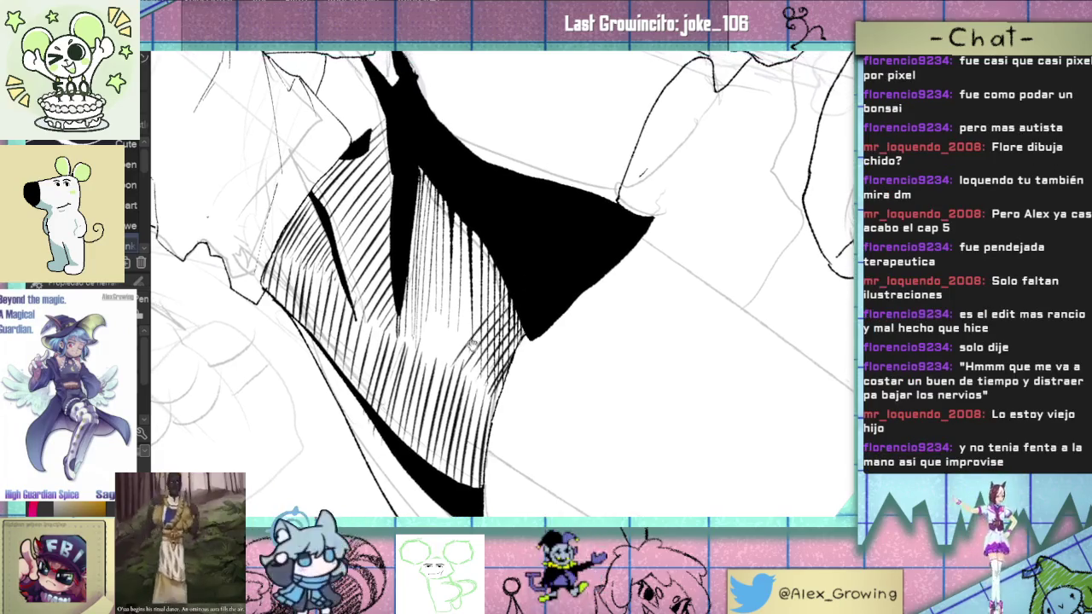
scroll(474, 319, "up", 1)
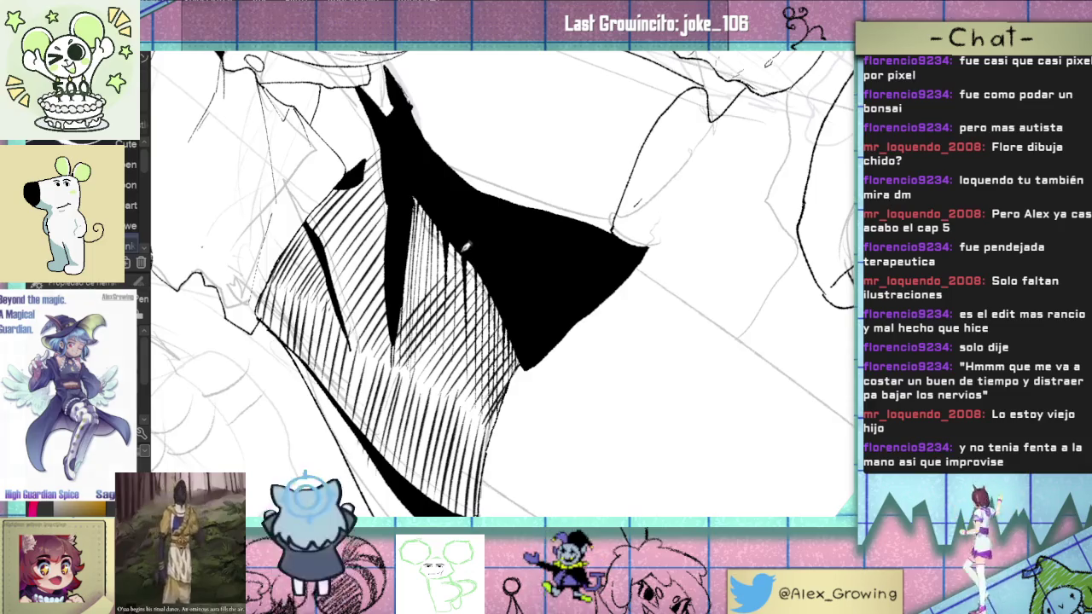
left_click_drag(452, 269, 435, 311)
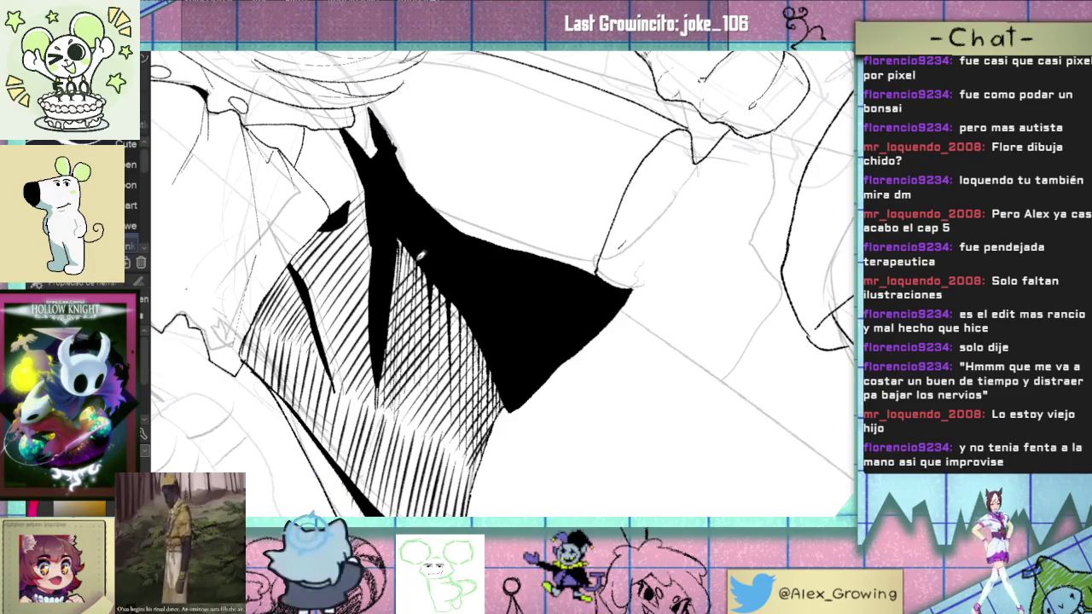
scroll(437, 212, "down", 2)
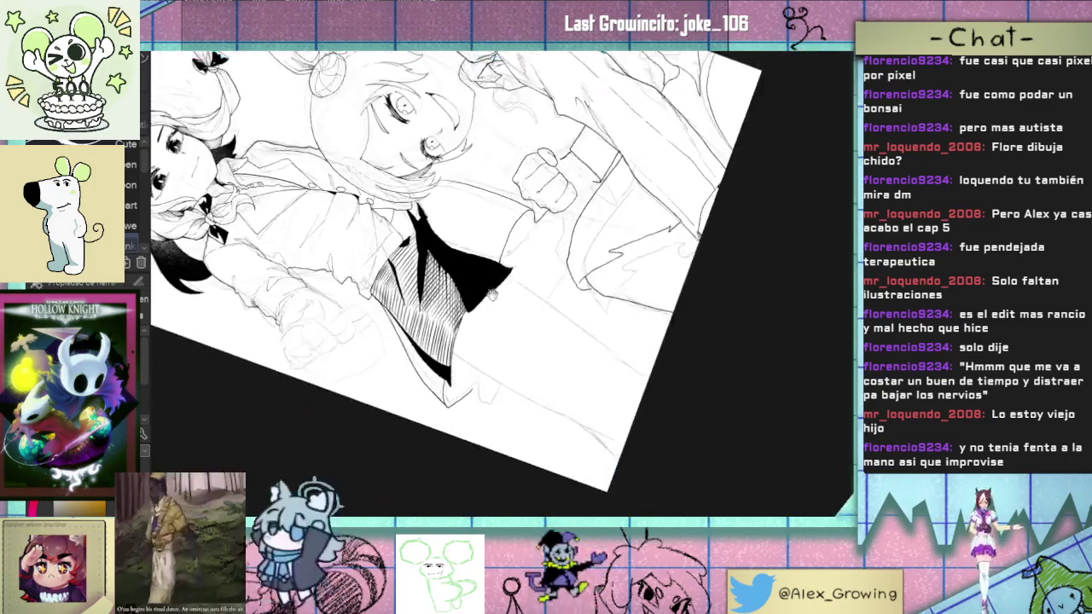
scroll(478, 256, "down", 2)
scroll(511, 298, "down", 1)
scroll(538, 333, "down", 2)
scroll(541, 338, "down", 1)
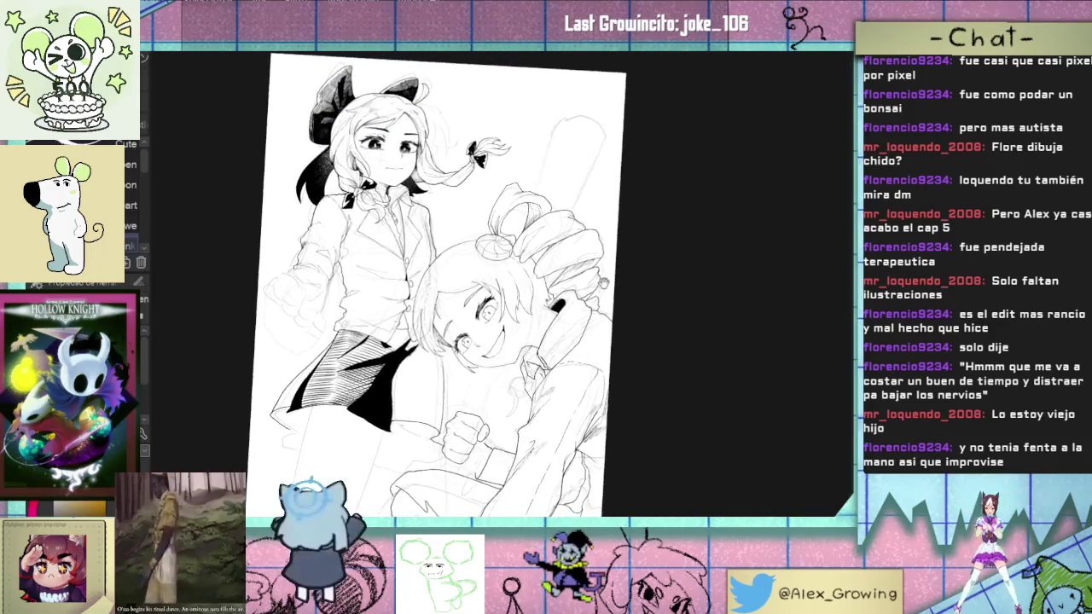
scroll(541, 341, "down", 1)
scroll(539, 349, "down", 1)
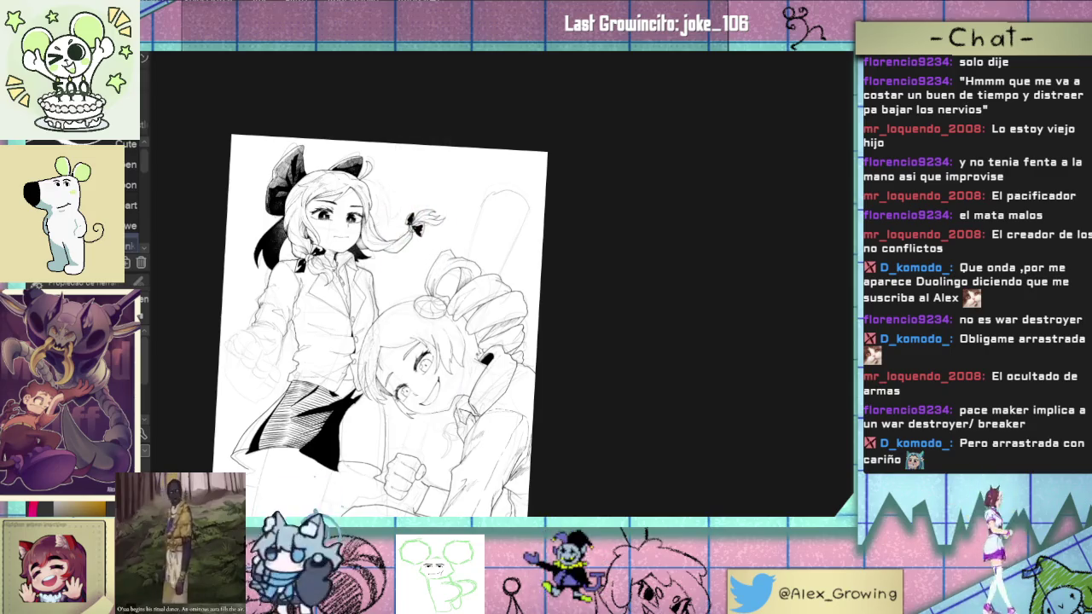
mouse_move(529, 337)
left_mouse_down()
mouse_move(578, 290)
mouse_move(585, 325)
mouse_move(621, 290)
left_mouse_up()
Step: Zoom into the skirt and add hatching strokes along its lower-left edge
scroll(331, 342, "up", 5)
left_click_drag(331, 342, 581, 339)
scroll(581, 339, "up", 2)
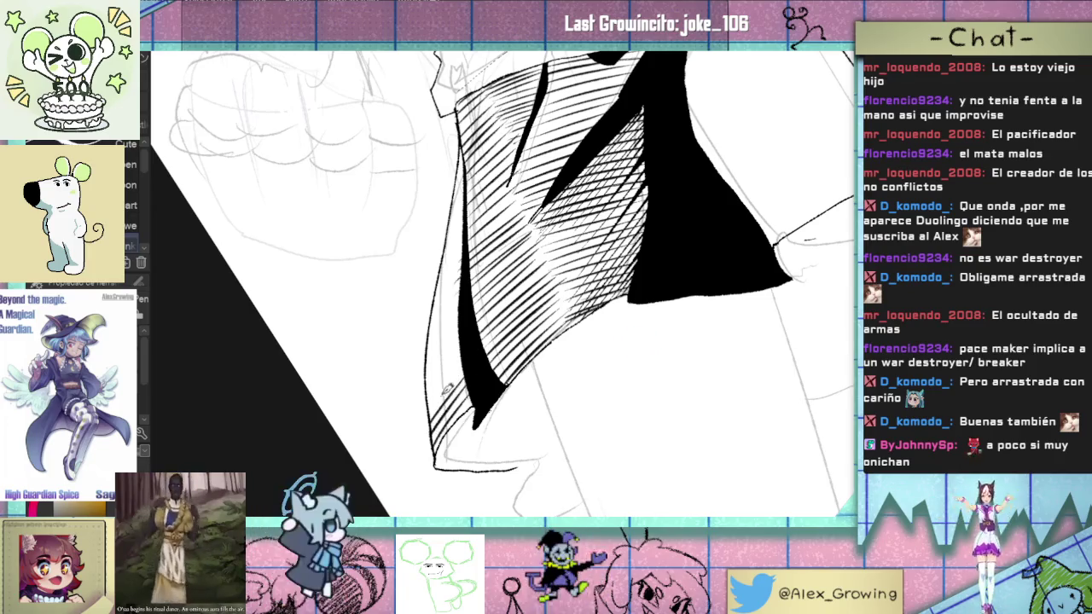
left_click_drag(426, 425, 460, 367)
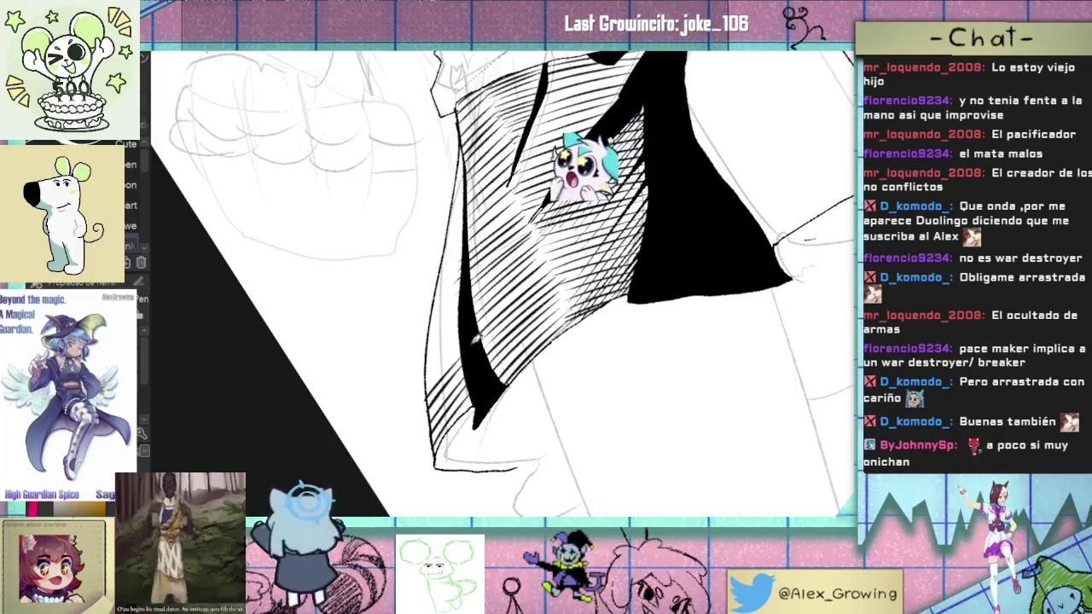
left_click_drag(424, 401, 458, 358)
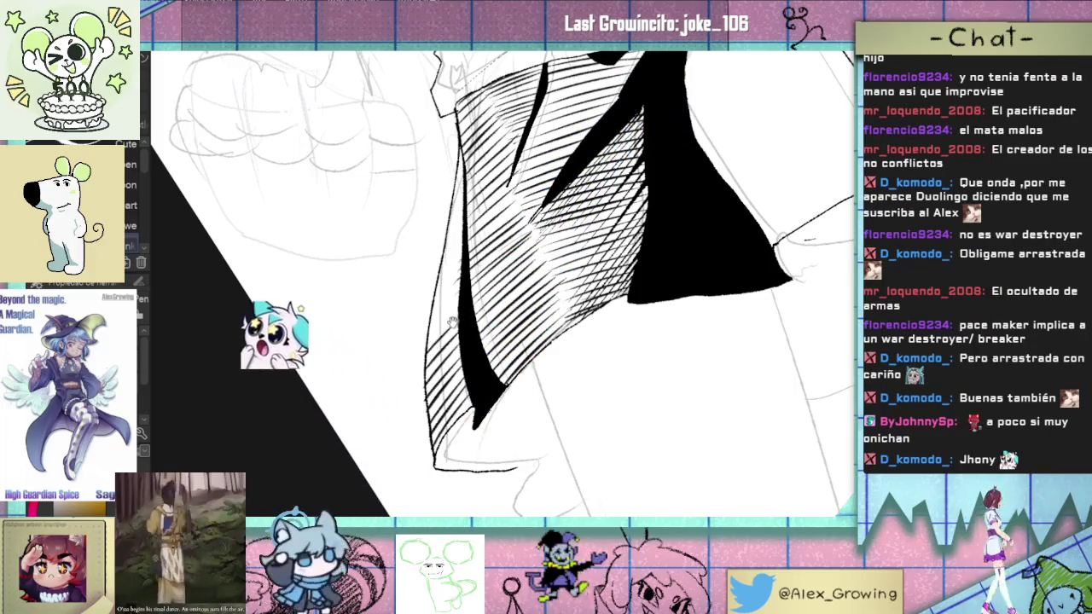
Step: Add a few more short dark hatching strokes on the skirt
scroll(503, 281, "up", 1)
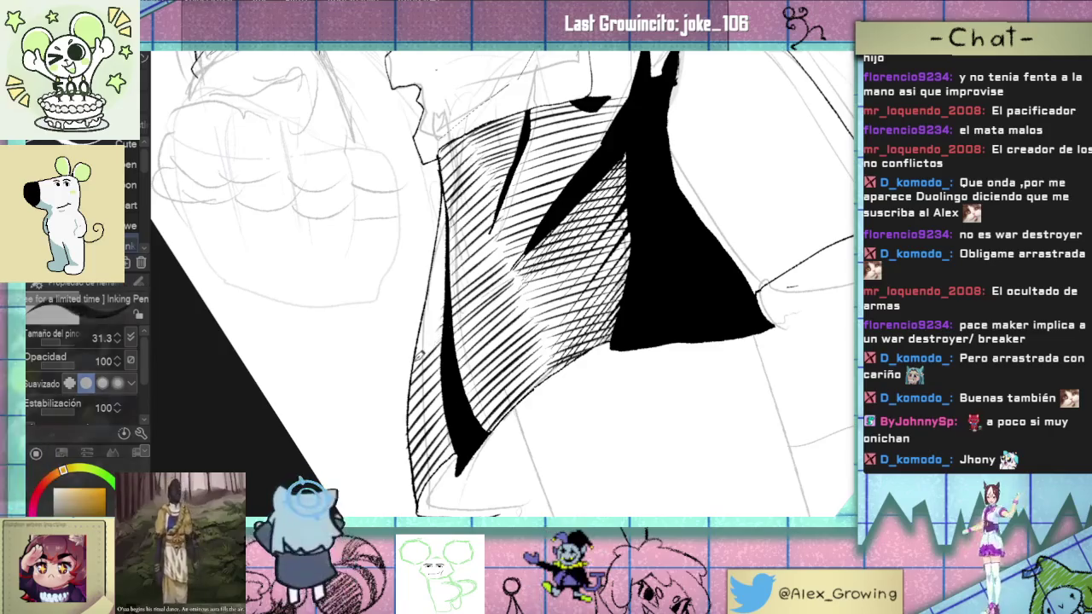
scroll(503, 281, "up", 2)
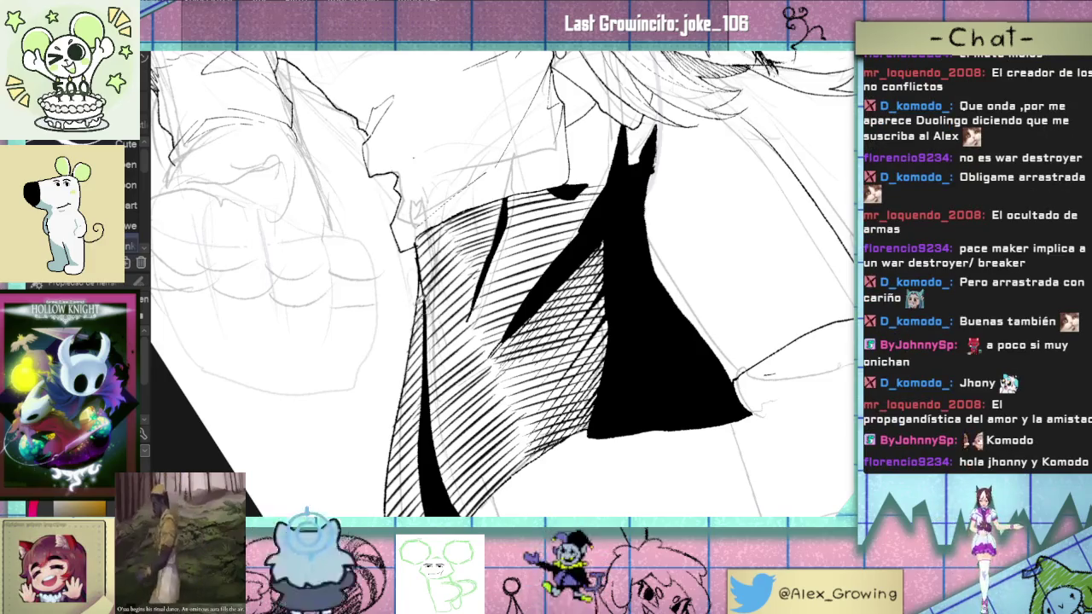
scroll(600, 352, "down", 2)
scroll(601, 352, "down", 3)
scroll(601, 352, "down", 2)
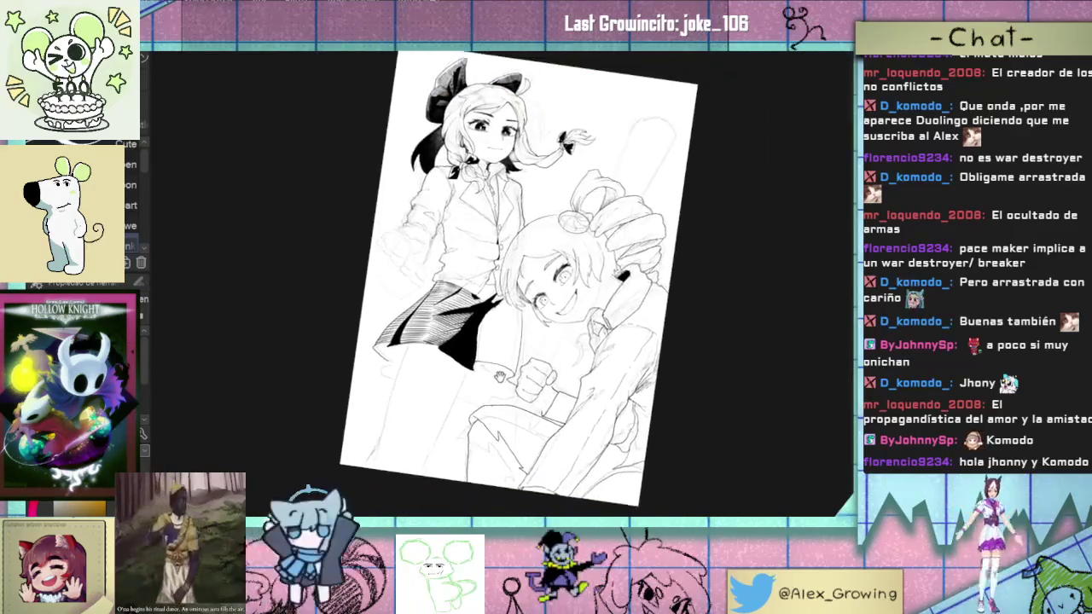
scroll(601, 352, "down", 2)
scroll(477, 345, "up", 2)
scroll(470, 343, "up", 3)
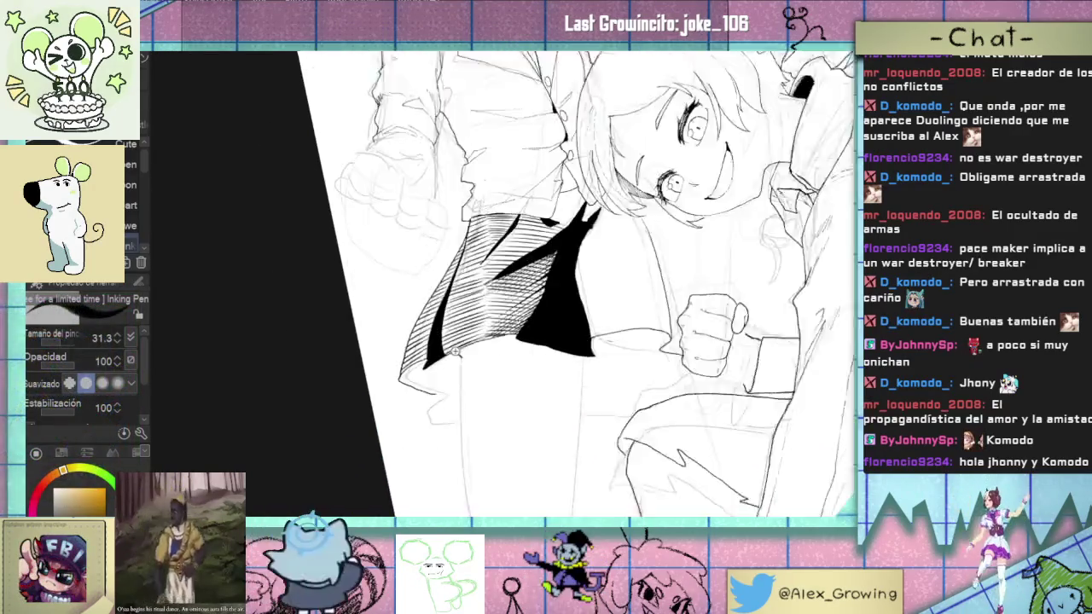
scroll(467, 342, "up", 2)
scroll(464, 343, "up", 1)
left_click_drag(486, 358, 477, 333)
left_click_drag(401, 401, 396, 422)
Step: Thicken the dark shadow line on the skirt, then zoom back out
mouse_move(410, 360)
left_mouse_down()
mouse_move(394, 413)
mouse_move(393, 397)
left_mouse_up()
left_click_drag(421, 331, 398, 378)
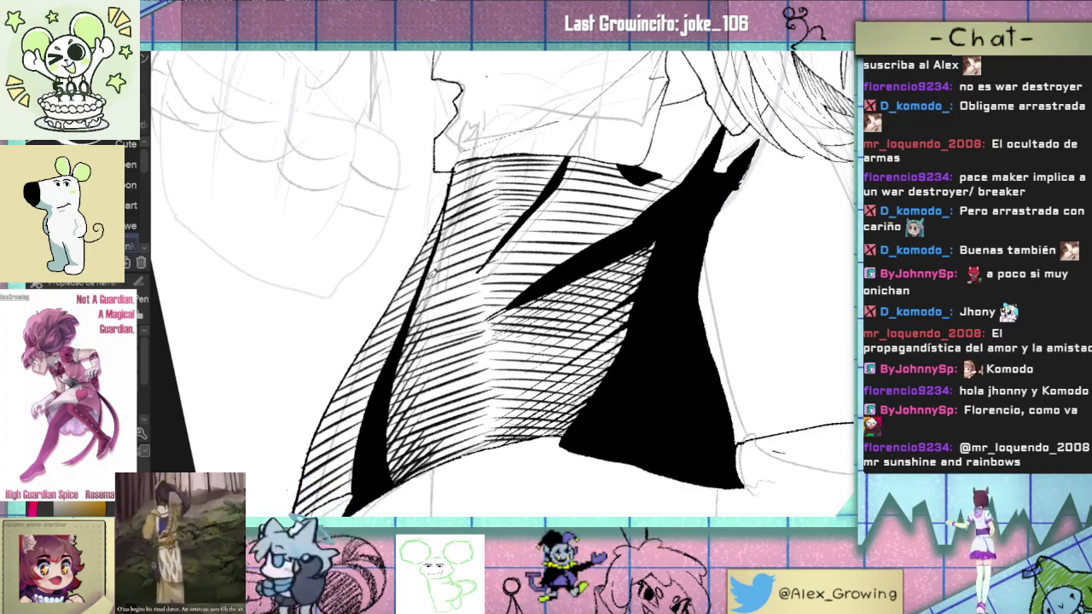
scroll(487, 294, "down", 3)
scroll(484, 296, "up", 5)
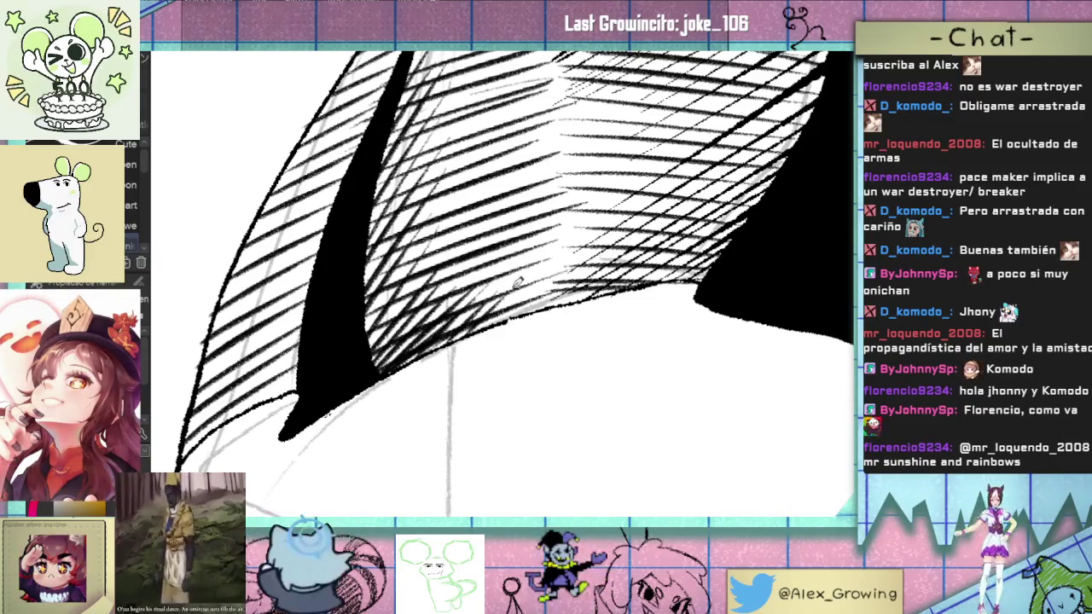
scroll(512, 286, "down", 5)
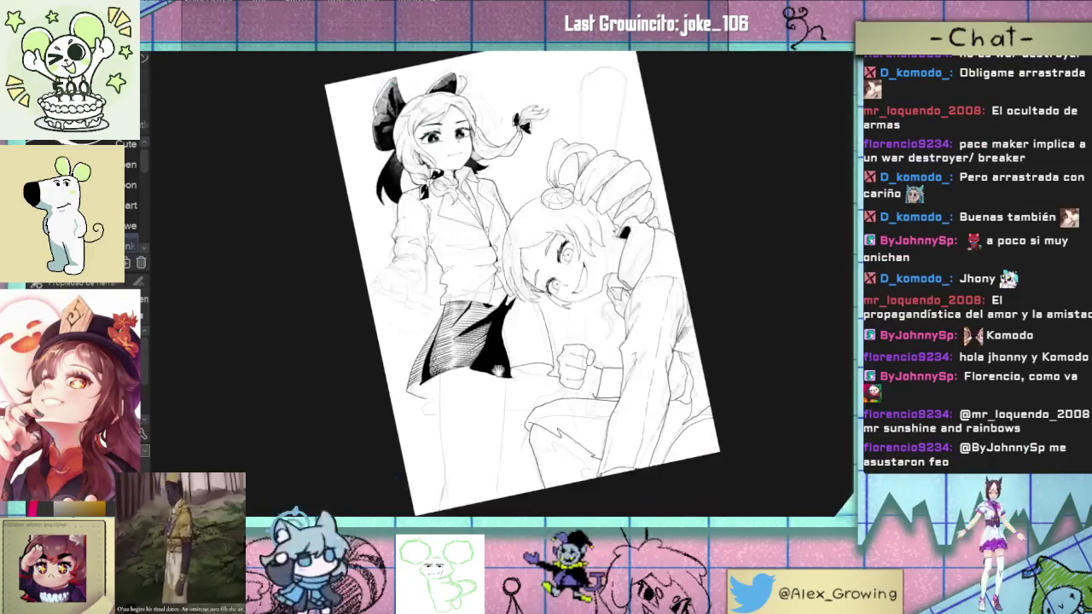
left_click_drag(499, 369, 594, 398)
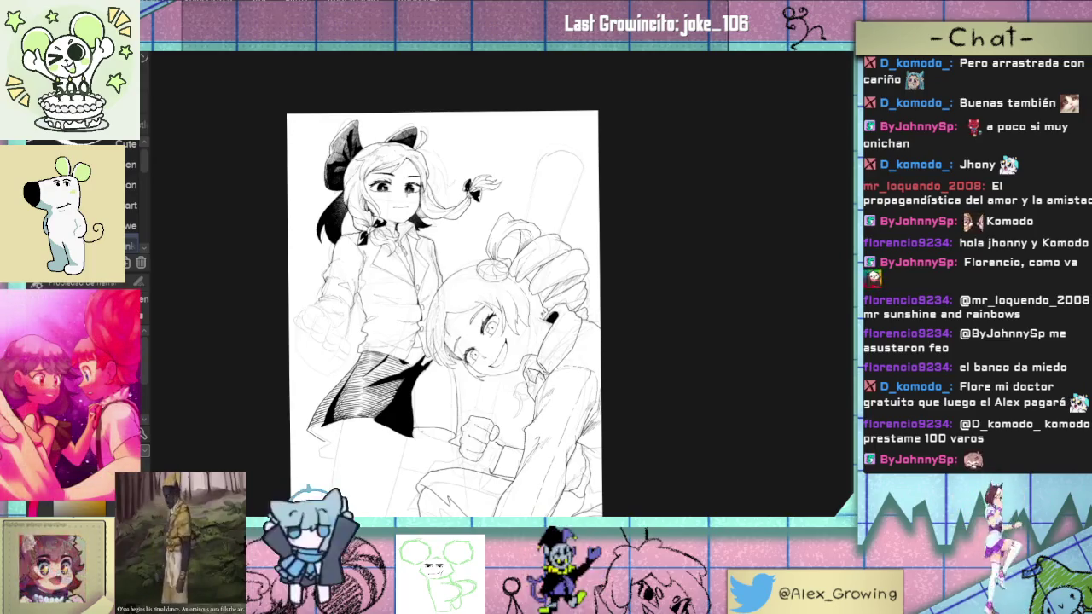
left_click_drag(300, 402, 505, 385)
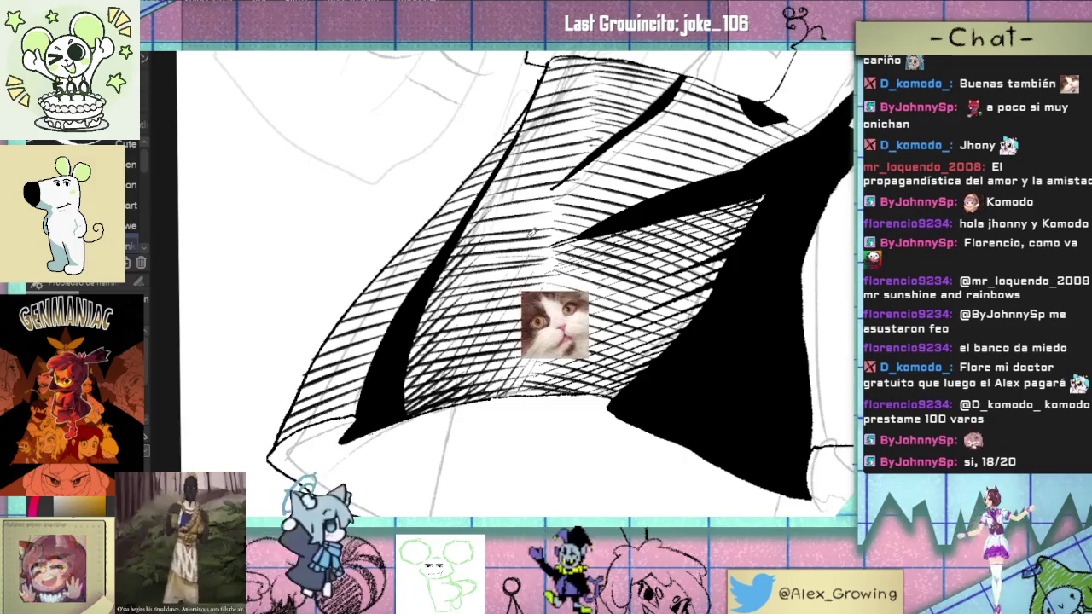
Step: Tilt the view and draw steep cross-hatching strokes densely across the skirt's left side
left_click_drag(505, 299, 445, 385)
left_click_drag(488, 285, 417, 406)
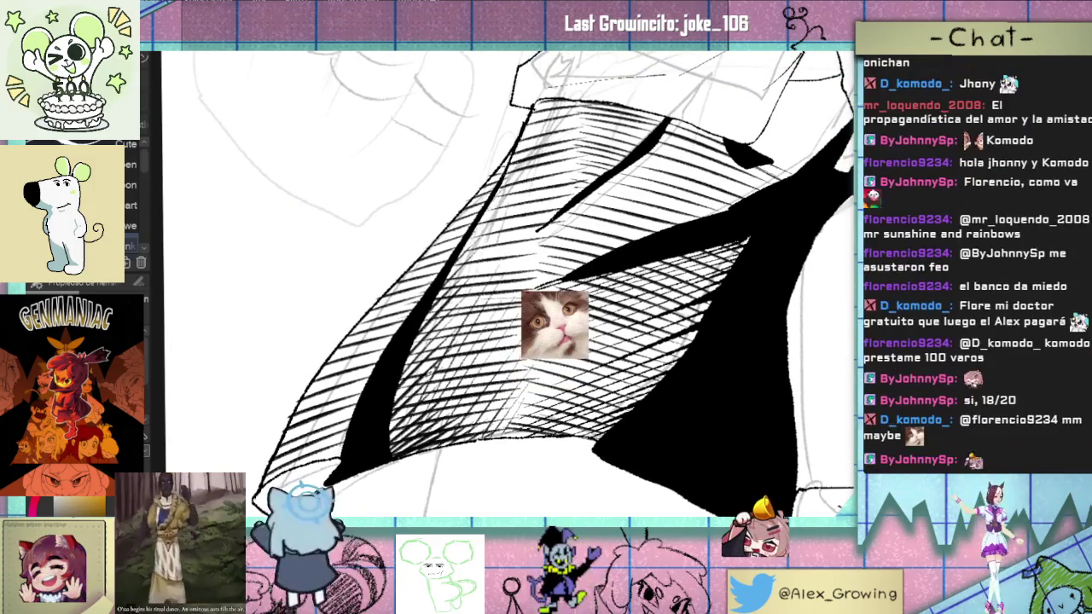
left_click_drag(476, 285, 403, 392)
left_click_drag(476, 263, 427, 321)
left_click_drag(489, 232, 437, 312)
mouse_move(502, 212)
left_mouse_down()
mouse_move(418, 331)
mouse_move(464, 246)
left_mouse_up()
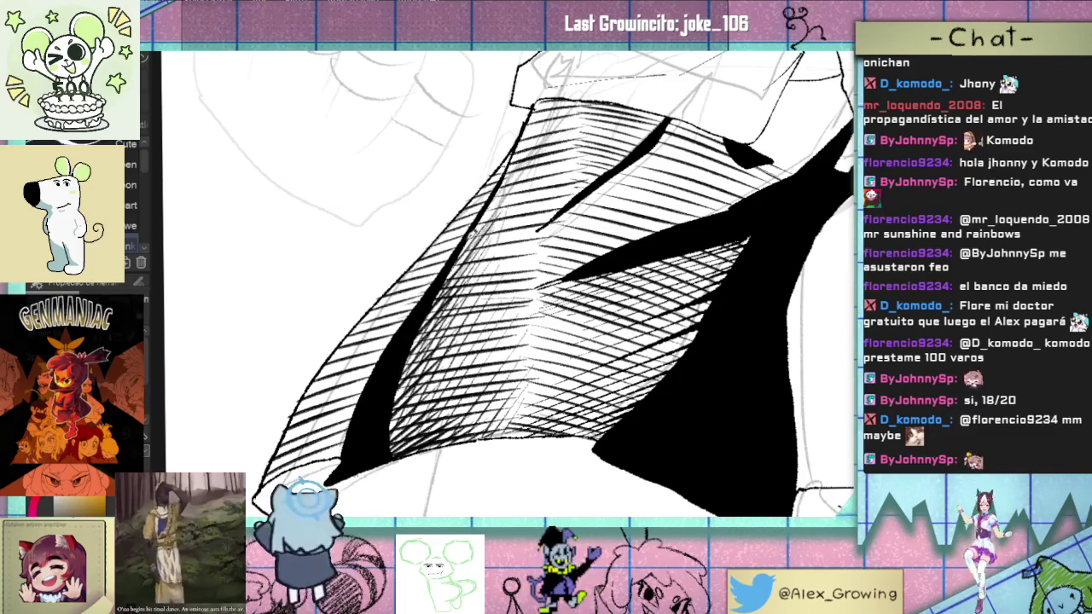
Step: Zoom in and out to check the new hatching, then fit the whole page in view
scroll(496, 332, "down", 2)
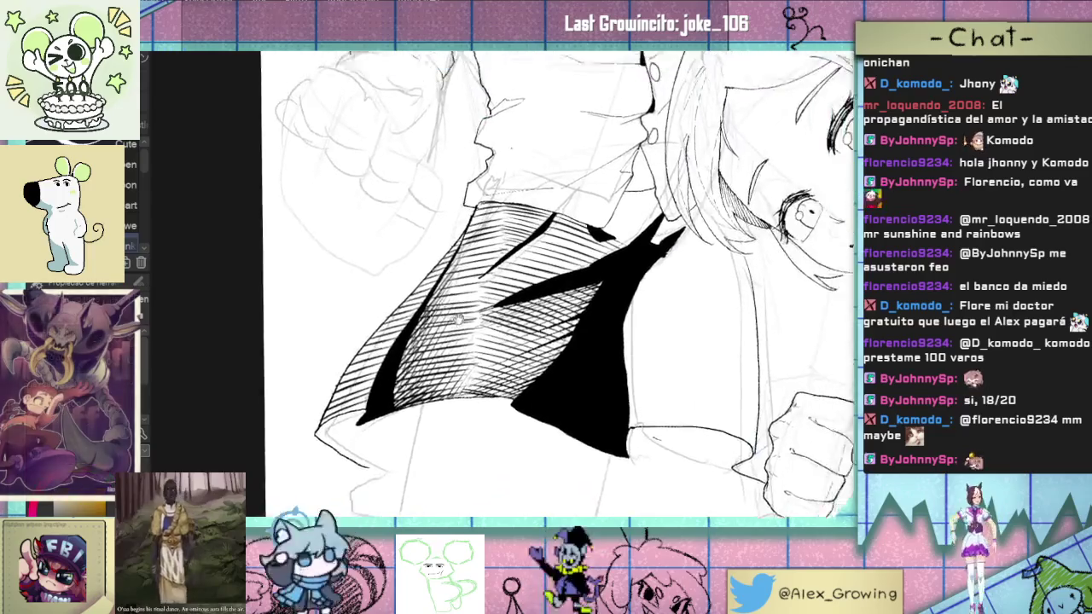
scroll(495, 331, "down", 1)
scroll(495, 331, "down", 3)
scroll(512, 331, "up", 2)
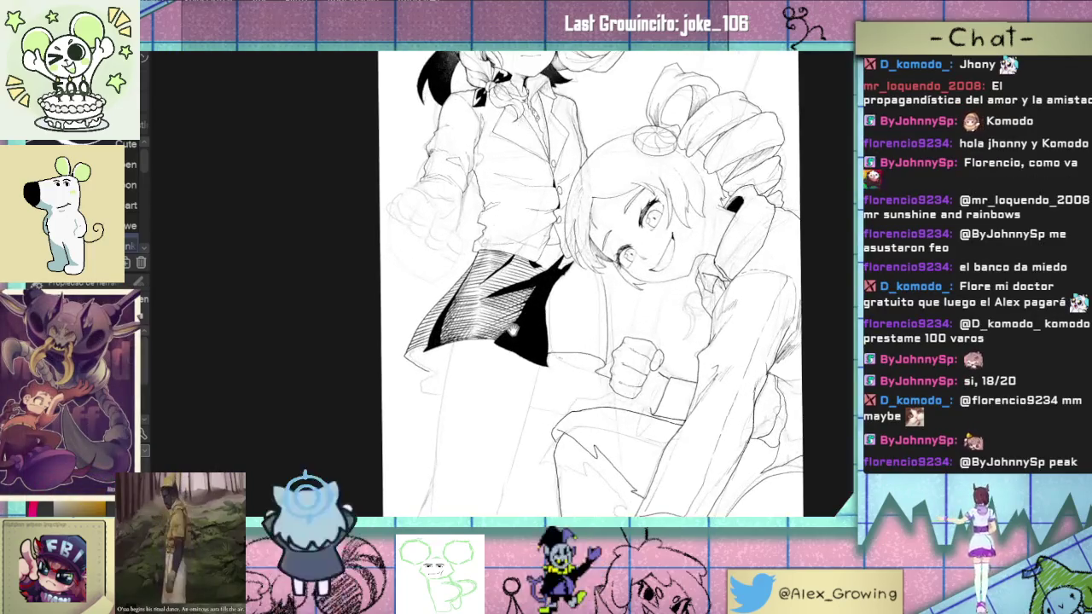
scroll(470, 348, "up", 3)
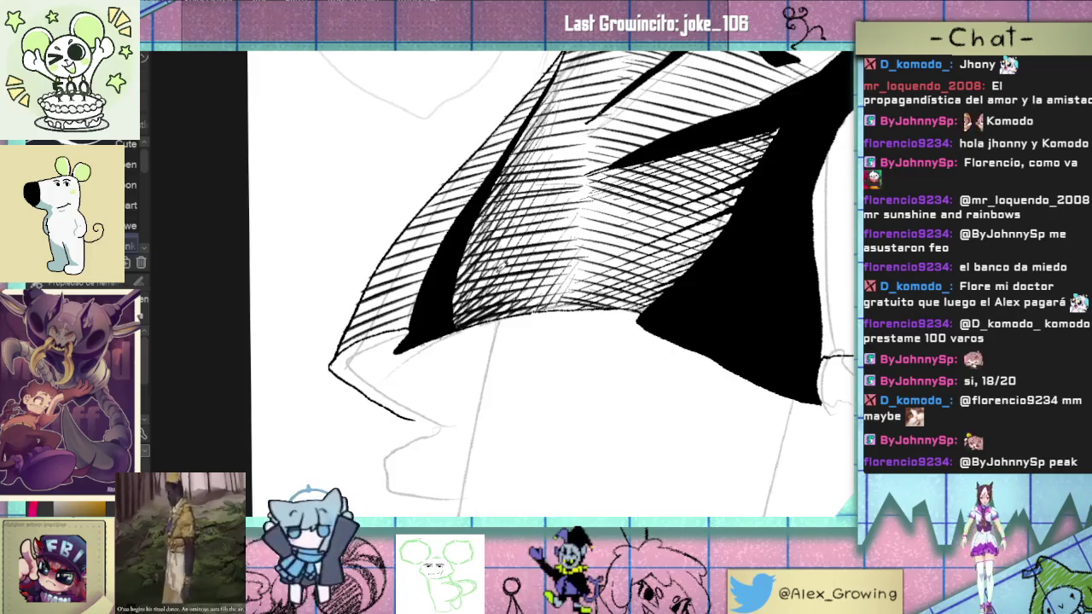
scroll(495, 302, "down", 1)
scroll(494, 302, "down", 1)
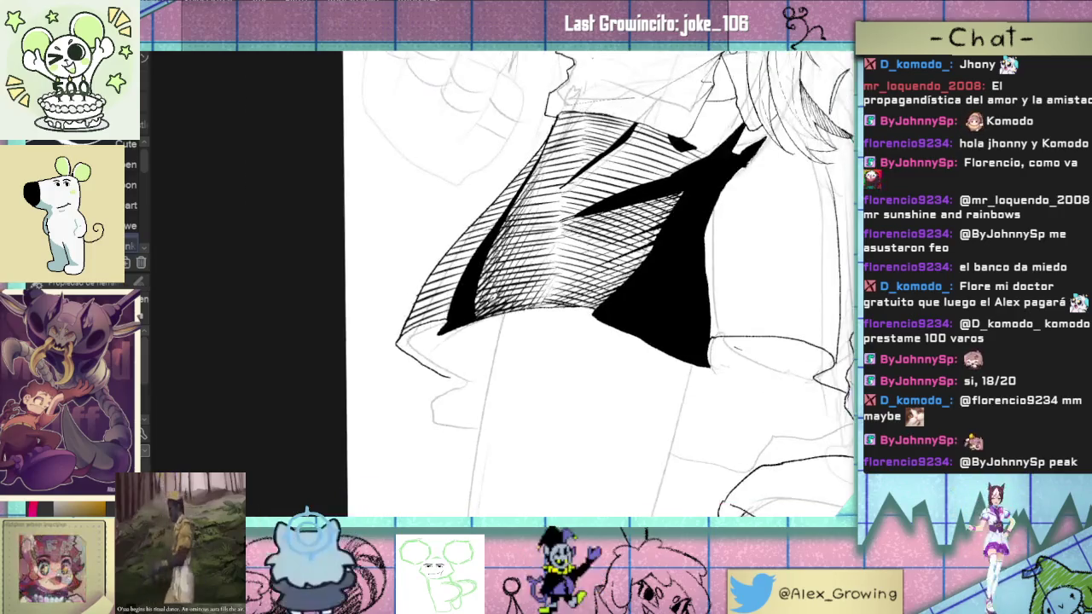
scroll(495, 308, "down", 1)
scroll(496, 309, "up", 1)
scroll(497, 309, "up", 2)
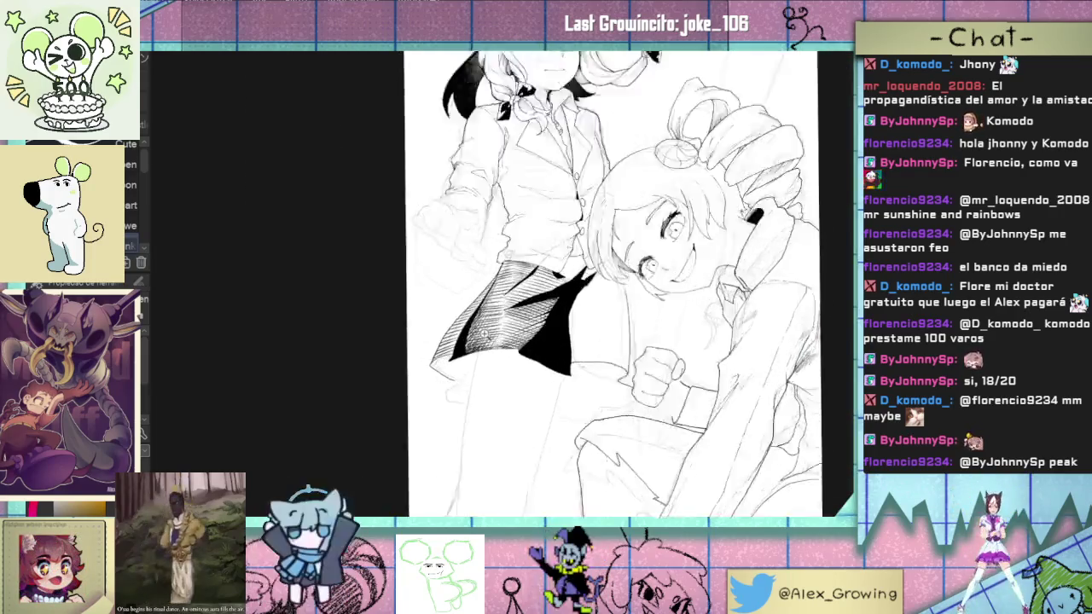
scroll(496, 309, "up", 1)
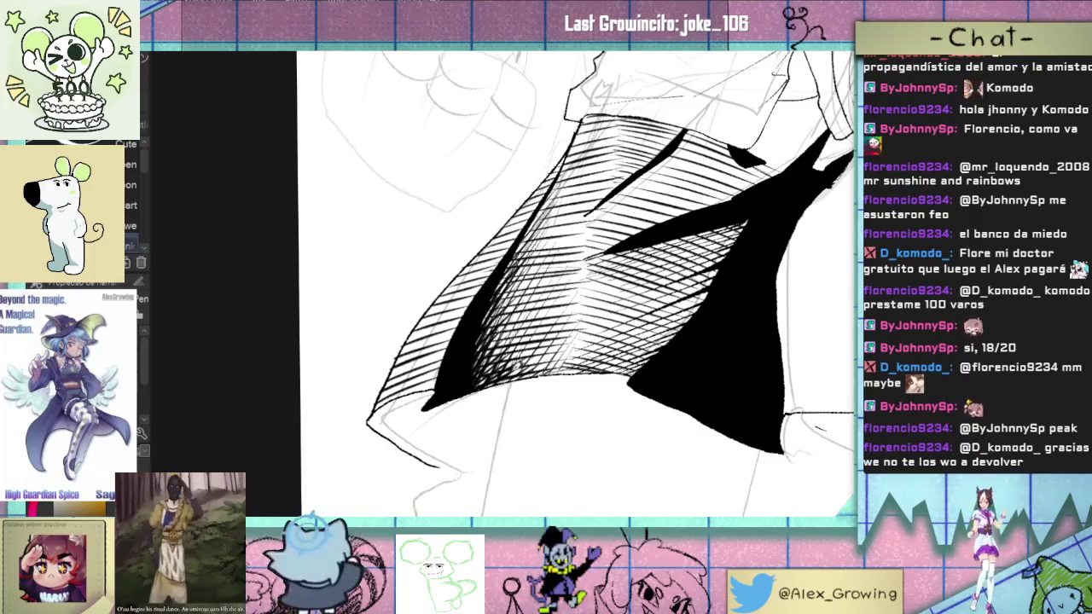
scroll(576, 281, "down", 3)
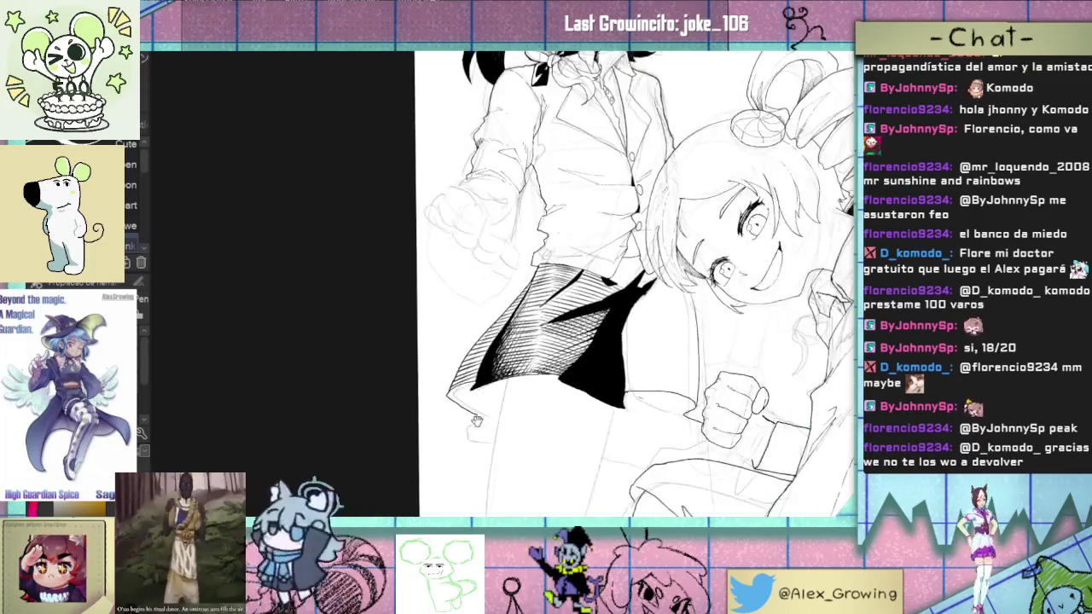
scroll(576, 282, "down", 2)
scroll(576, 281, "down", 3)
scroll(576, 282, "up", 3)
scroll(528, 347, "up", 1)
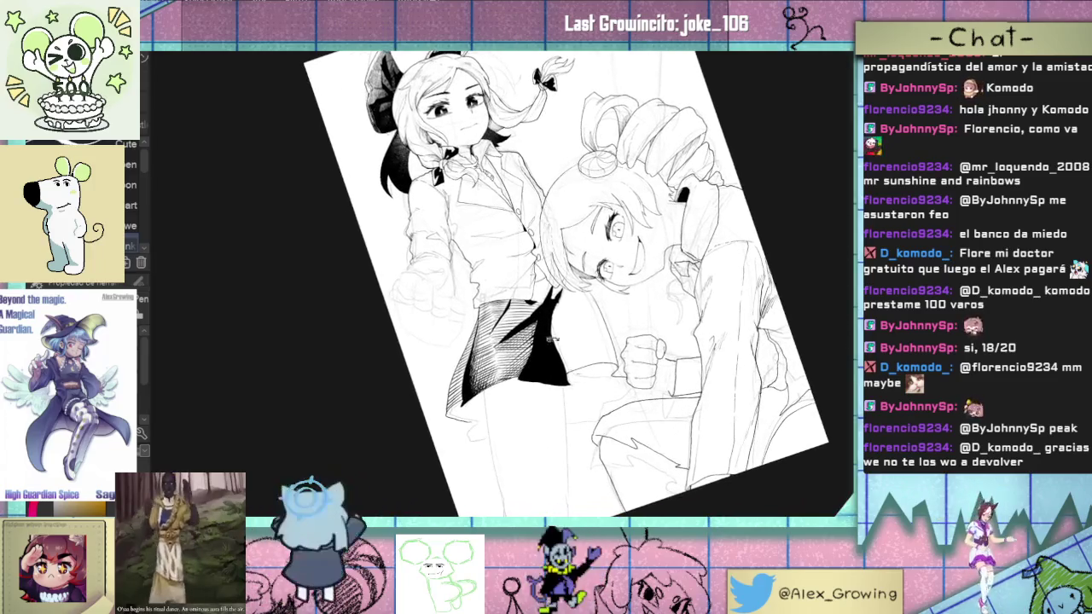
scroll(529, 348, "up", 2)
scroll(529, 347, "up", 3)
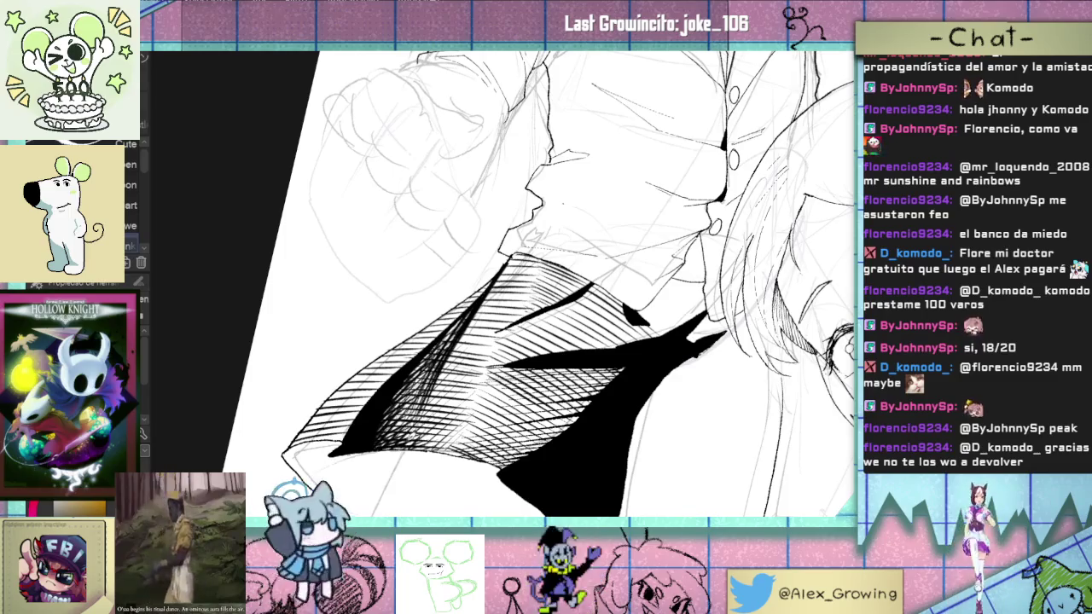
key("ctrl+0")
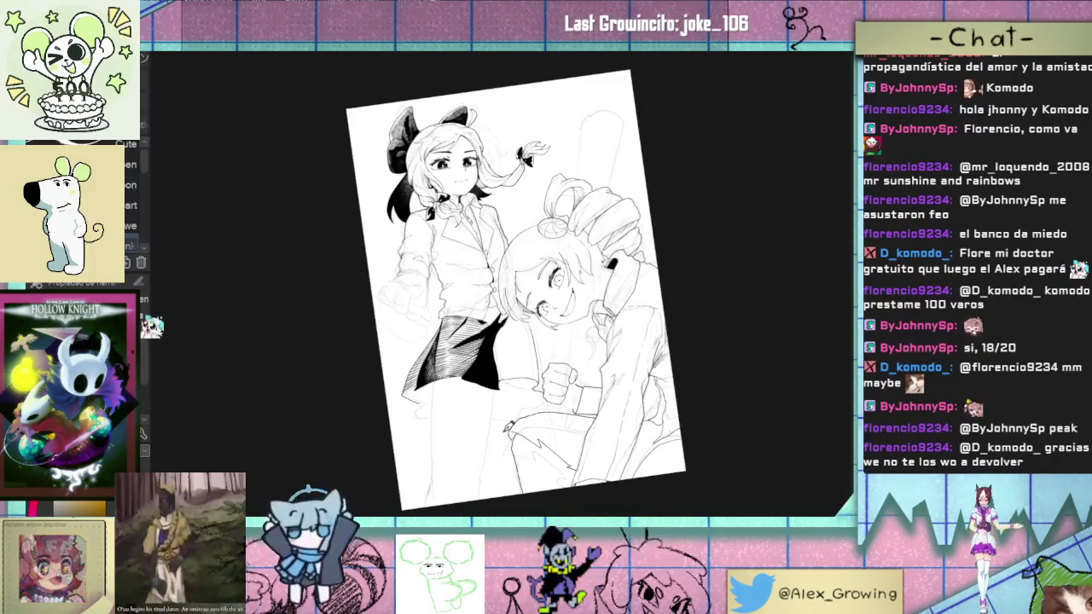
key("p")
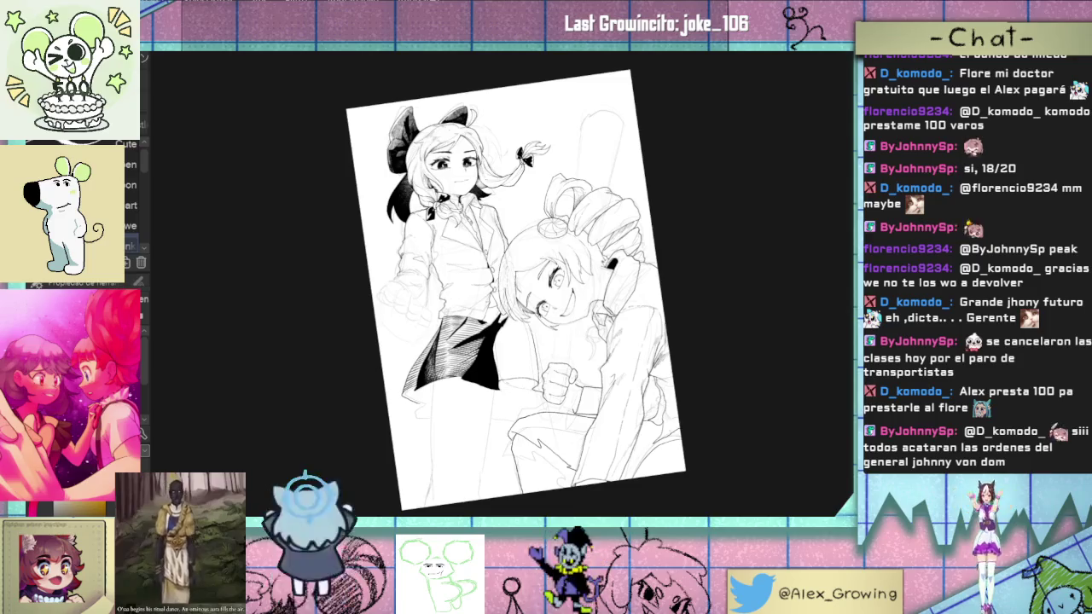
scroll(555, 378, "up", 5)
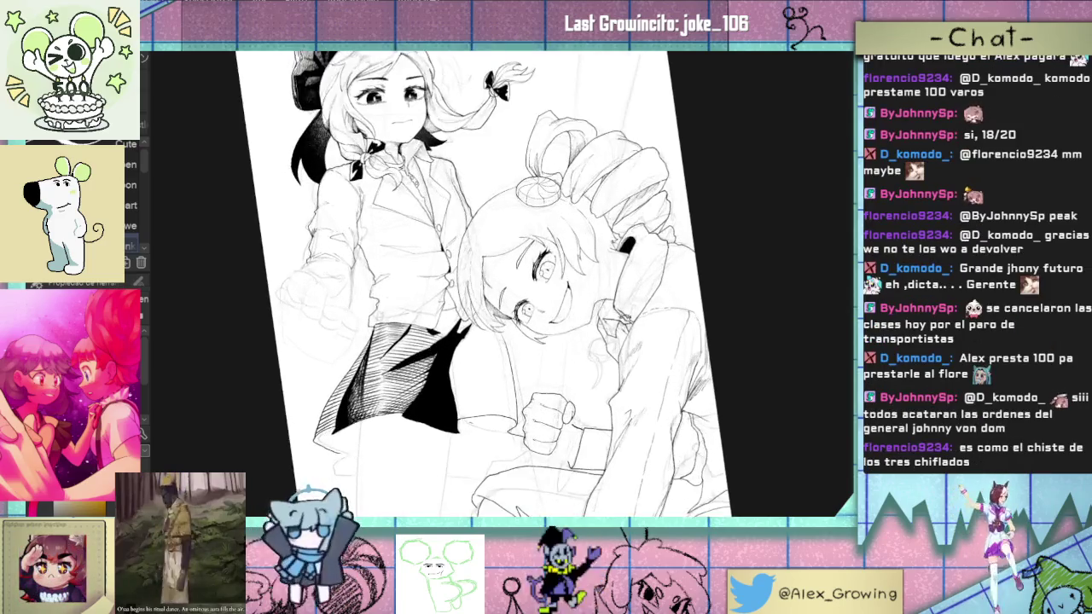
Step: Turn and zoom the view onto the collar, trying a diagonal stroke and undoing it
left_click_drag(555, 378, 586, 232)
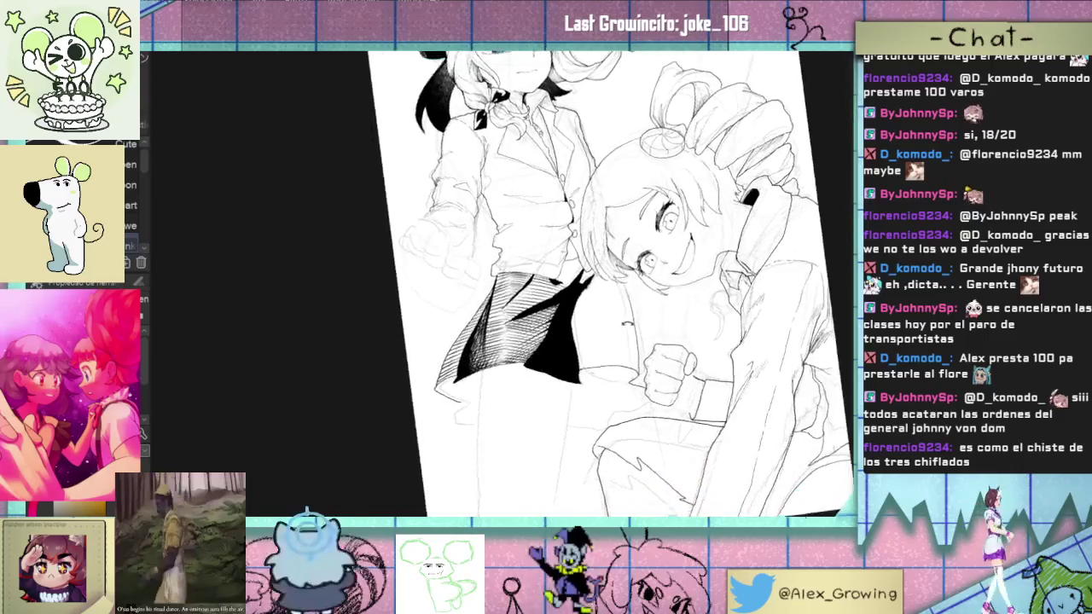
scroll(587, 232, "up", 3)
scroll(555, 256, "up", 2)
scroll(529, 282, "up", 3)
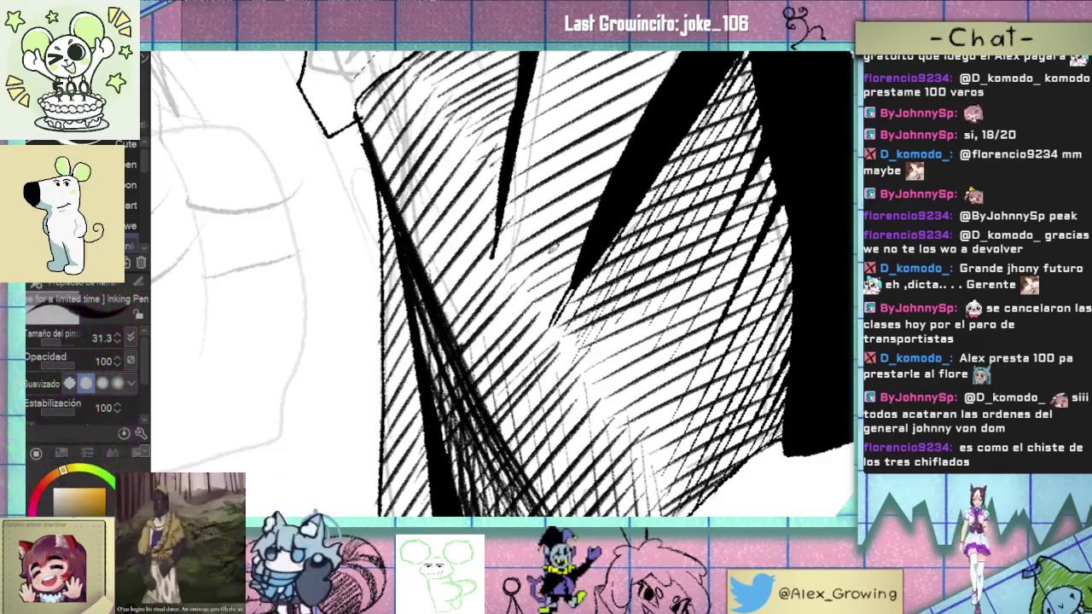
scroll(489, 312, "down", 2)
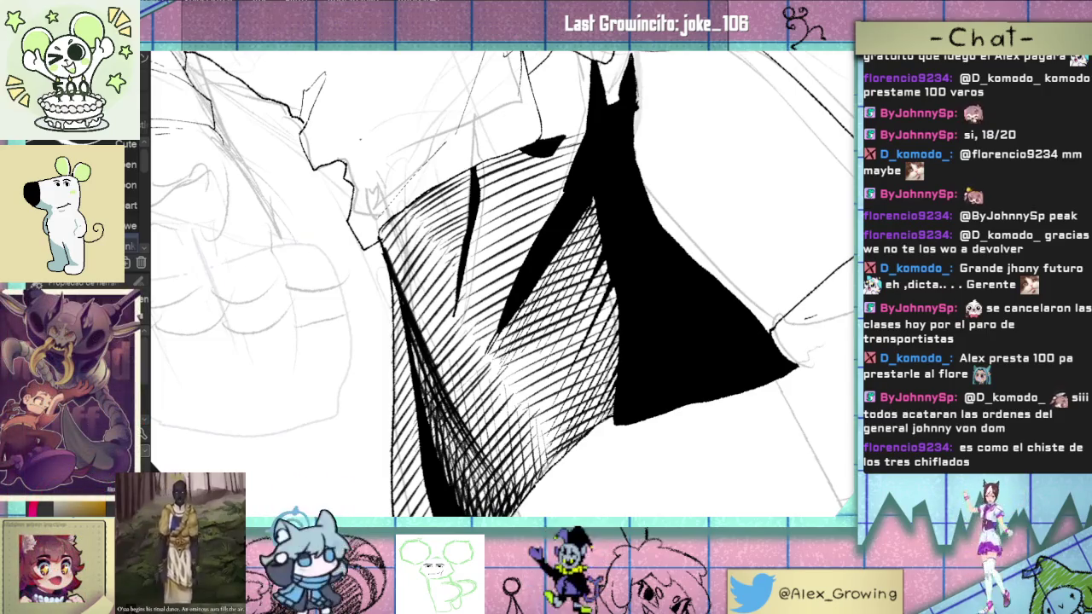
mouse_move(477, 281)
left_mouse_down()
mouse_move(505, 324)
mouse_move(562, 266)
left_mouse_up()
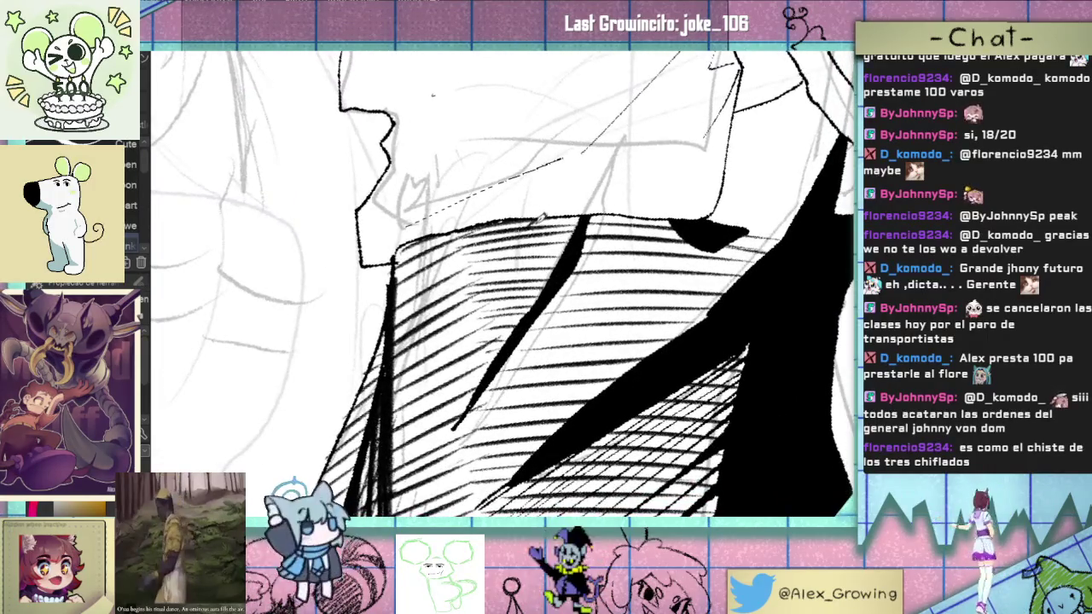
mouse_move(558, 213)
left_mouse_down()
mouse_move(500, 276)
mouse_move(573, 212)
left_mouse_up()
key("ctrl+z")
Step: Cross-hatch the collar shading beside the diagonal black stroke, checking the whole illustration
left_click_drag(474, 327, 577, 208)
mouse_move(471, 346)
left_mouse_down()
mouse_move(588, 208)
mouse_move(564, 247)
left_mouse_up()
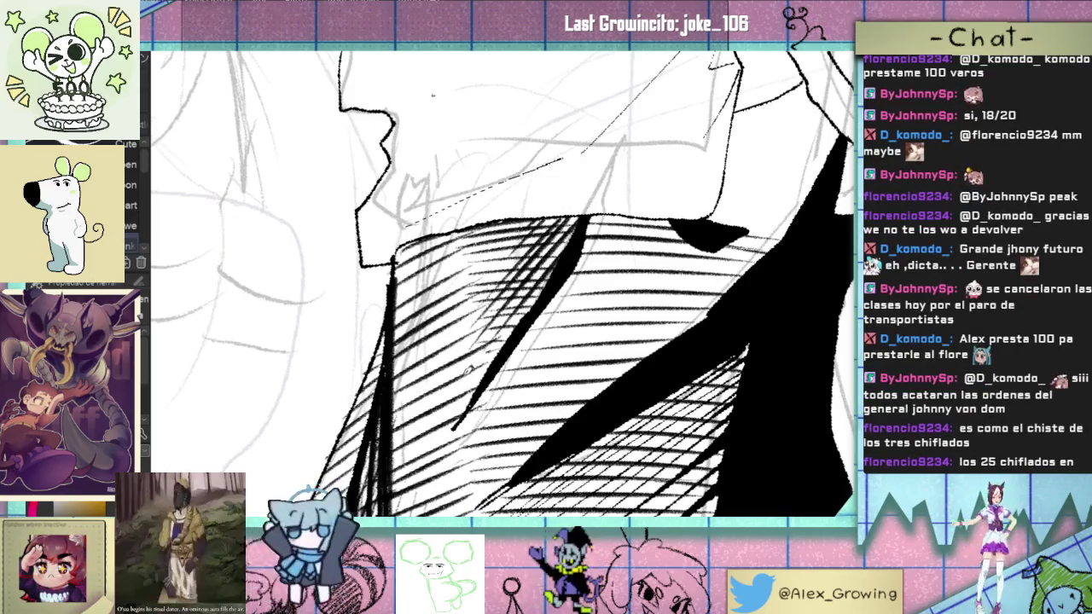
mouse_move(466, 392)
left_mouse_down()
mouse_move(546, 279)
mouse_move(519, 322)
left_mouse_up()
left_click_drag(447, 420, 507, 337)
key("ctrl+0")
key("ctrl+alt+0")
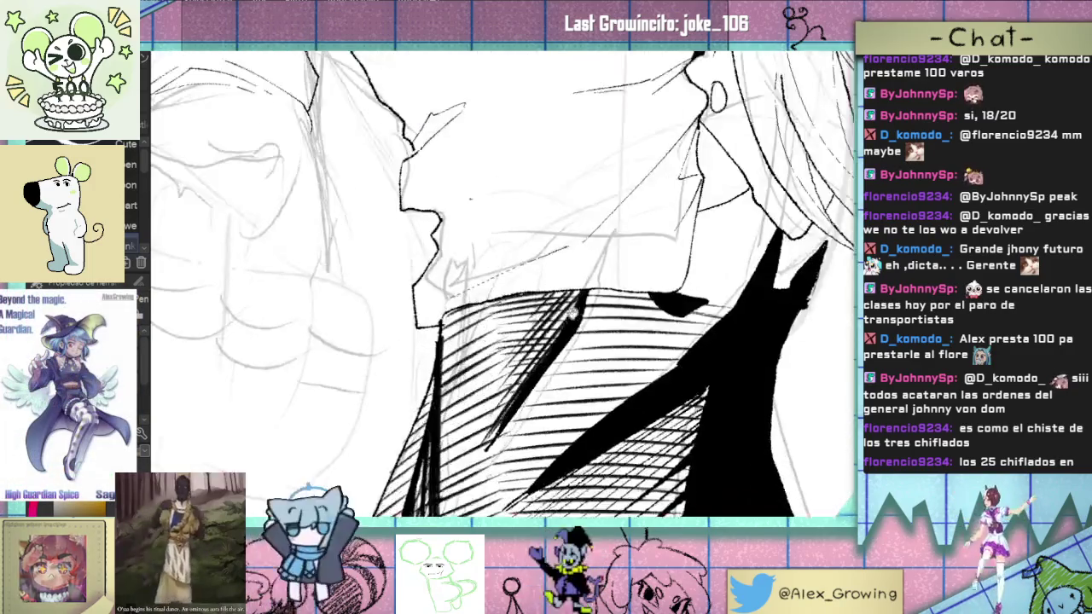
left_click_drag(502, 344, 554, 283)
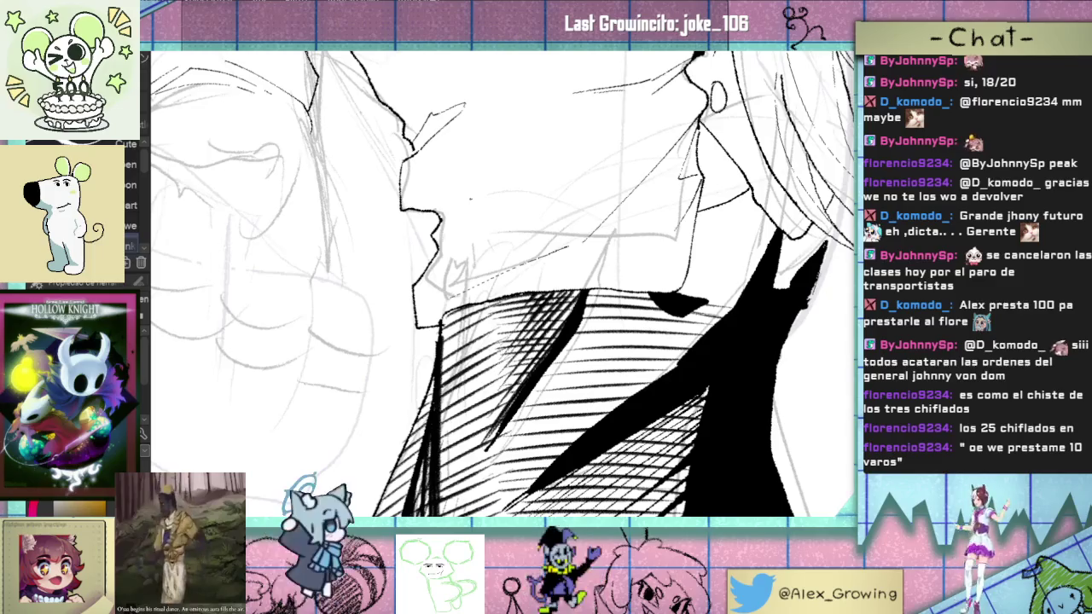
Step: Add diagonal hatching strokes next to the collar, undoing the last attempt
left_click_drag(486, 250, 444, 213)
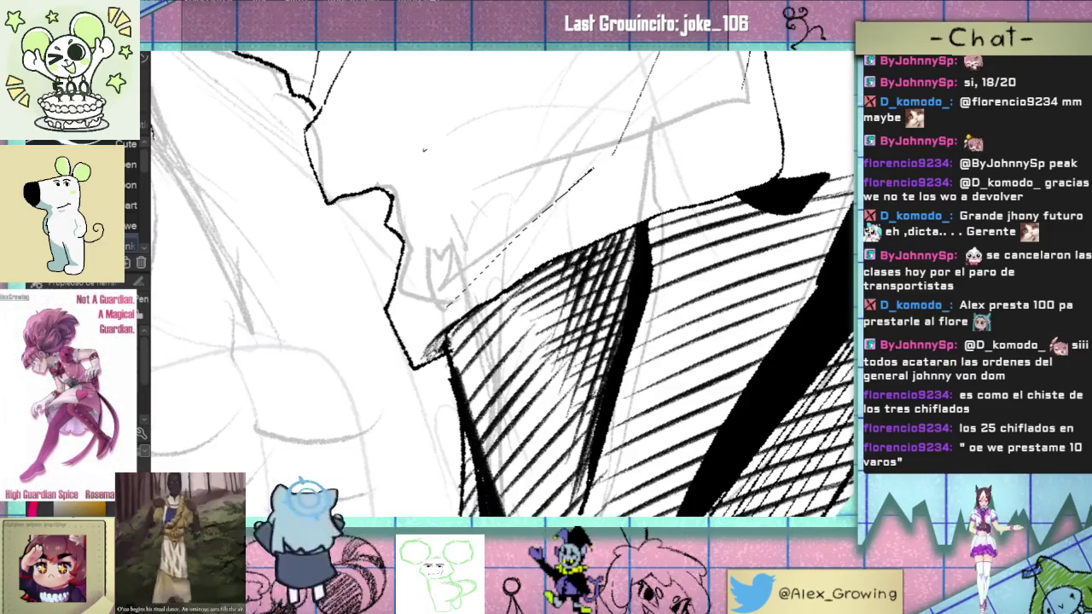
left_click_drag(474, 310, 525, 276)
left_click_drag(477, 306, 538, 271)
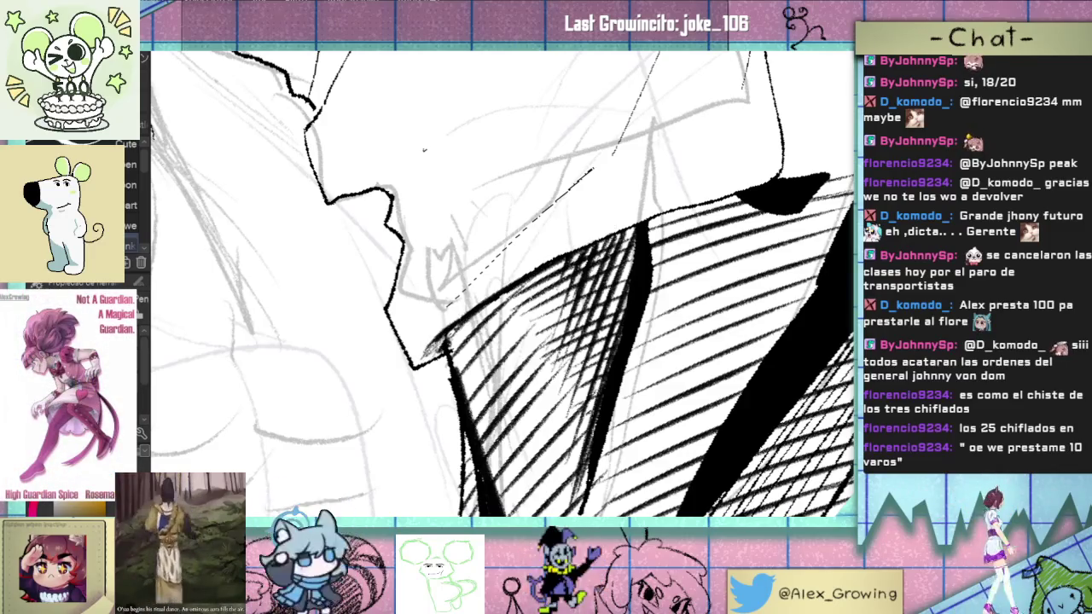
left_click_drag(452, 358, 525, 281)
key("ctrl+z")
key("ctrl+z")
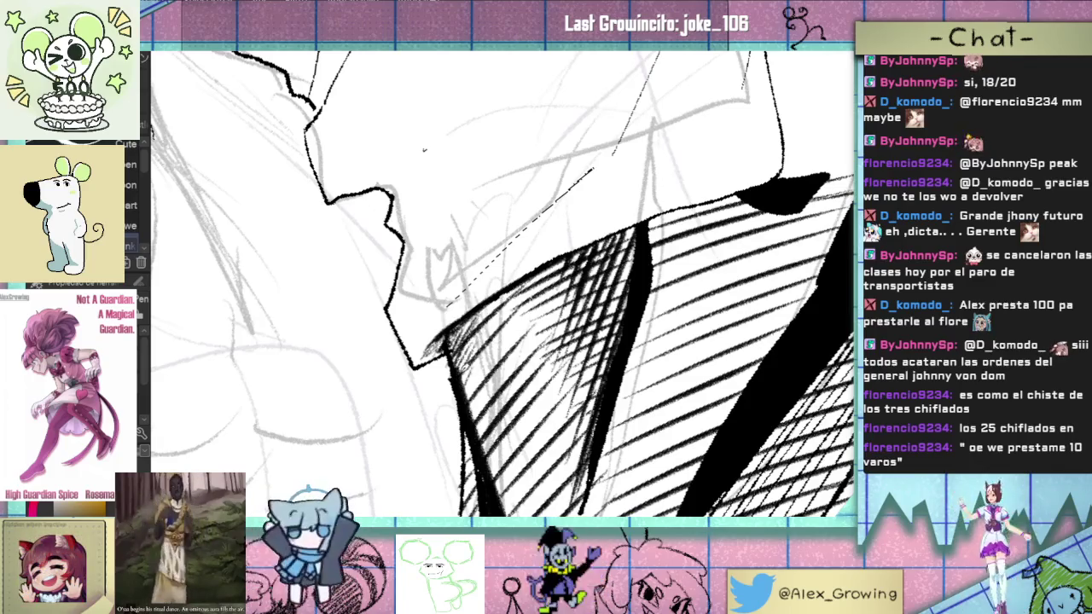
scroll(503, 281, "down", 3)
Step: Tilt and zoom onto the skirt and fill its black fold with more ink
scroll(504, 281, "down", 2)
scroll(503, 282, "up", 5)
scroll(560, 296, "up", 1)
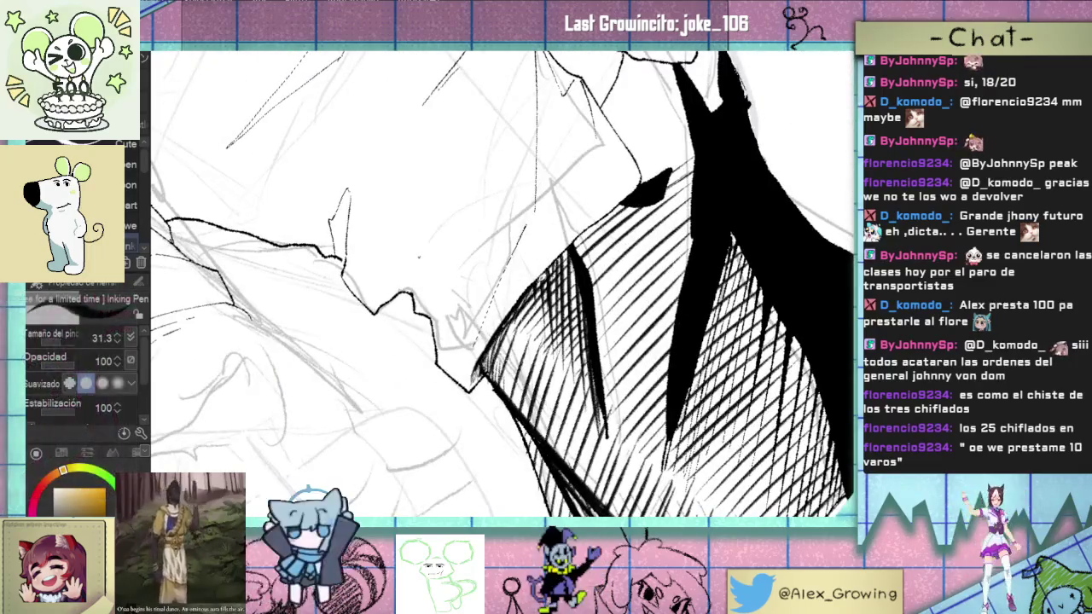
scroll(503, 282, "down", 3)
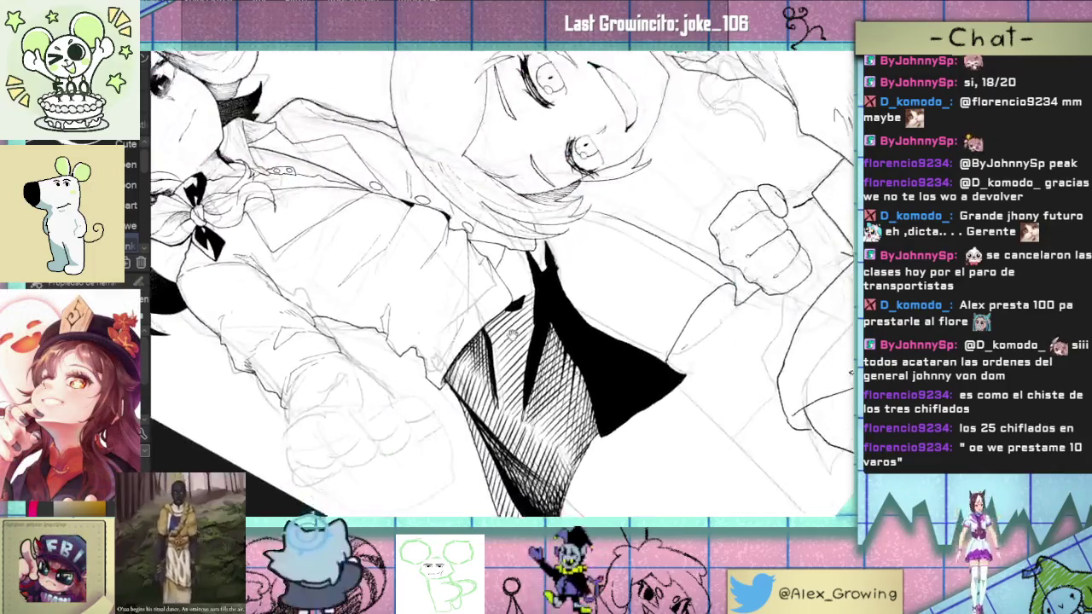
scroll(503, 281, "down", 2)
scroll(503, 281, "down", 2)
scroll(503, 282, "up", 2)
scroll(503, 282, "up", 3)
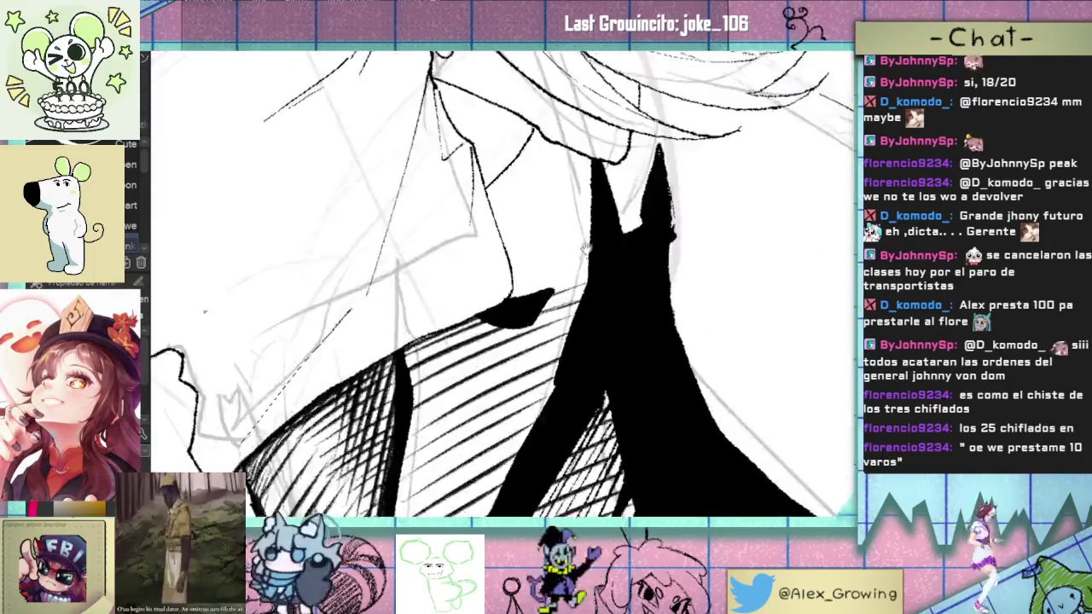
scroll(504, 282, "up", 1)
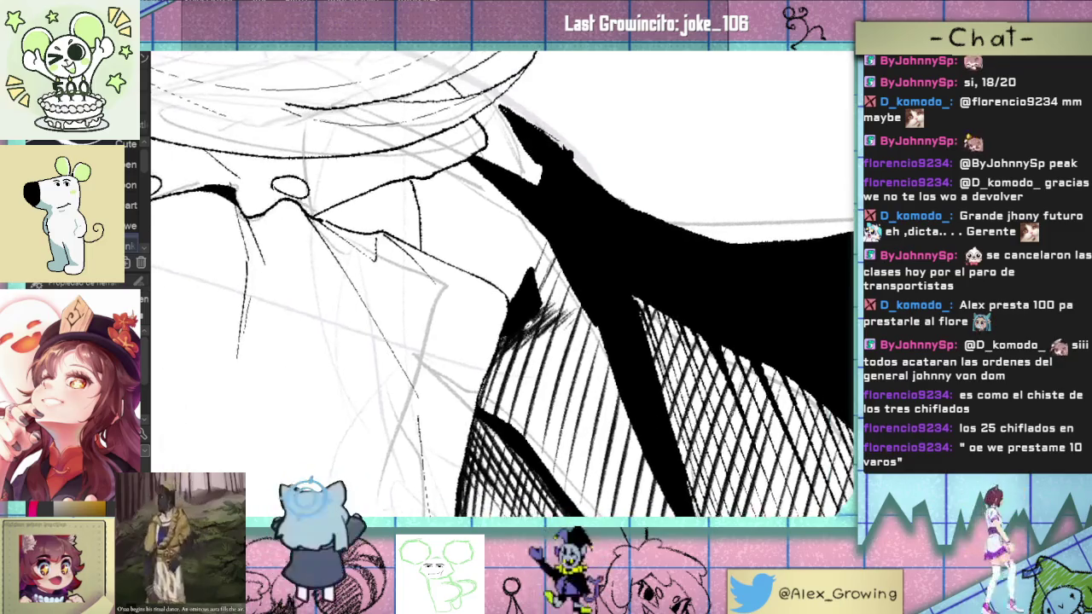
scroll(659, 328, "down", 2)
scroll(659, 328, "down", 3)
mouse_move(660, 329)
left_mouse_down()
mouse_move(569, 359)
mouse_move(591, 360)
left_mouse_up()
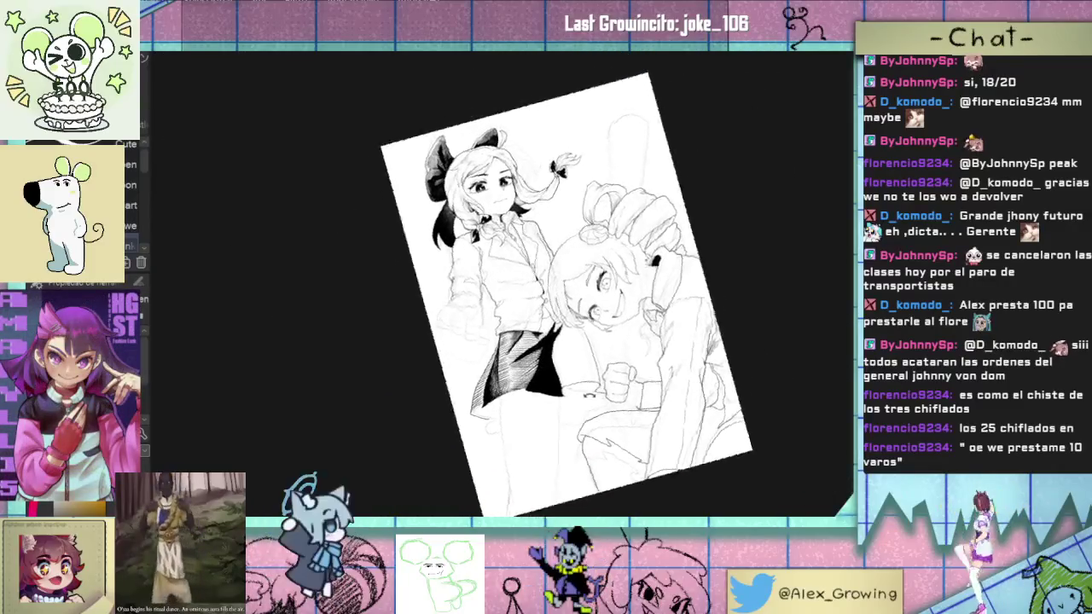
scroll(590, 360, "up", 3)
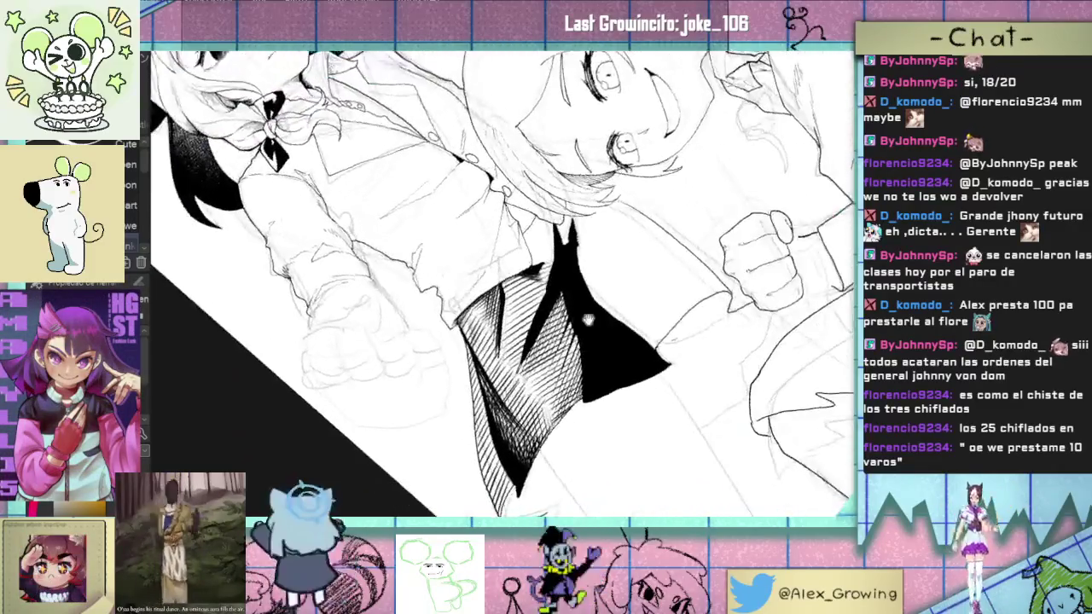
scroll(590, 360, "up", 2)
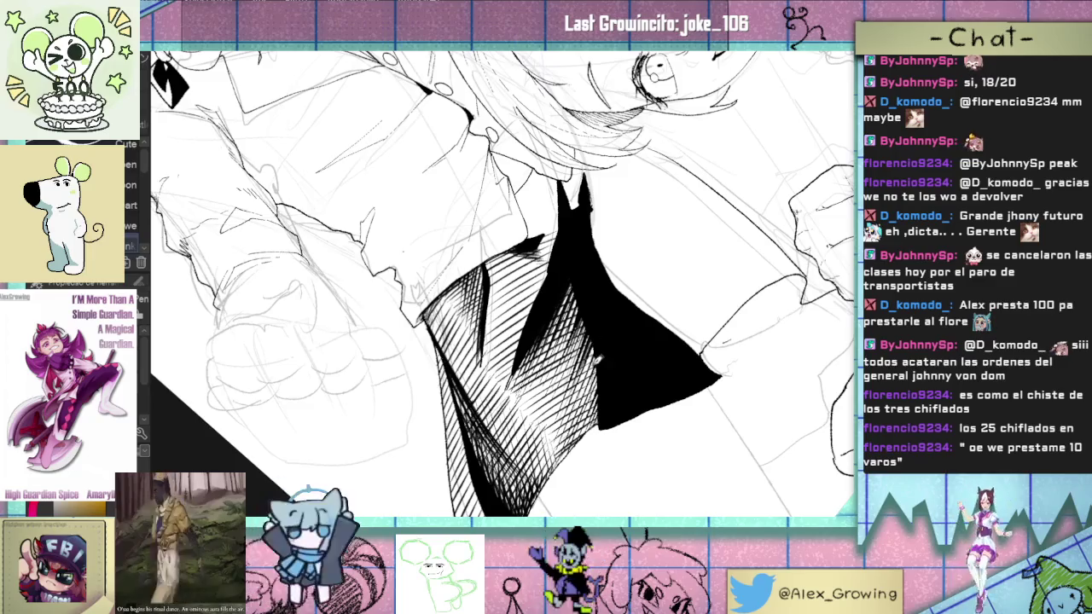
left_click_drag(602, 330, 600, 369)
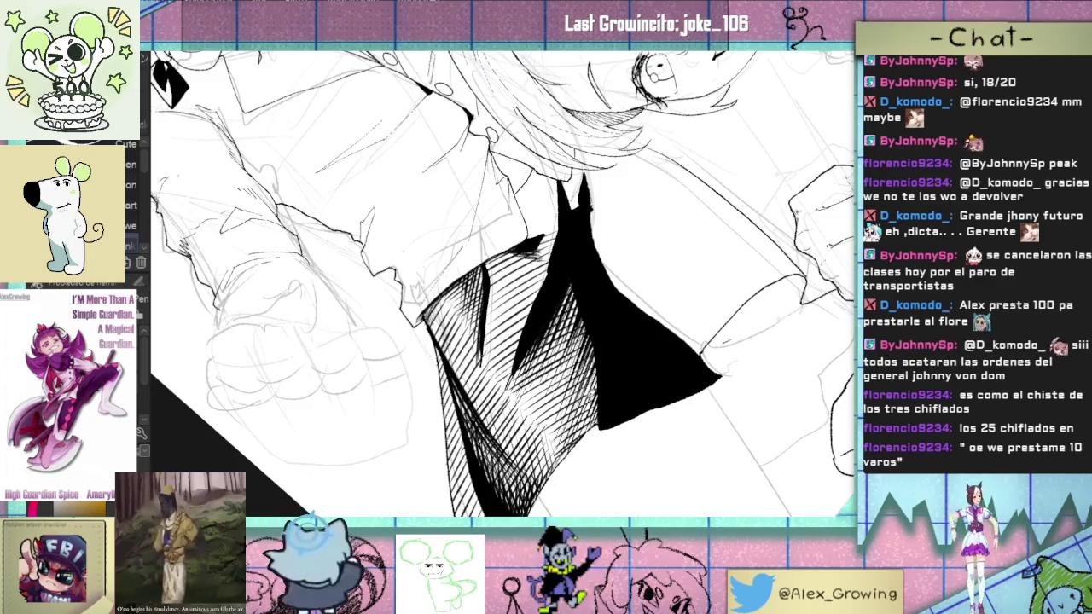
left_click_drag(570, 447, 606, 387)
Step: Add several dark hatch strokes to the skirt's shaded side
scroll(608, 396, "down", 2)
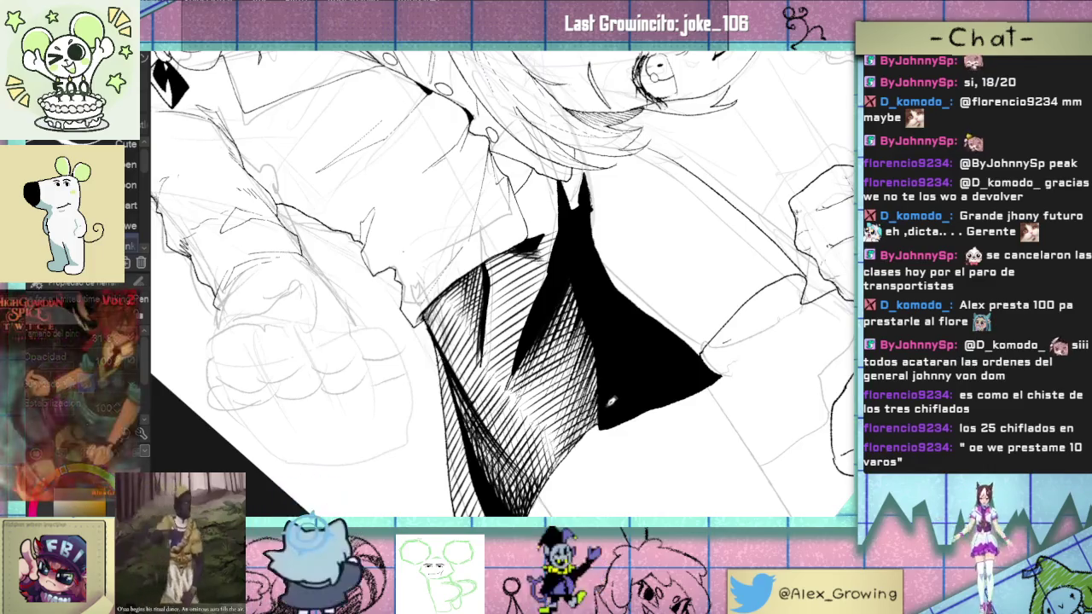
scroll(608, 396, "down", 3)
scroll(614, 375, "down", 2)
scroll(620, 366, "down", 2)
scroll(620, 365, "up", 1)
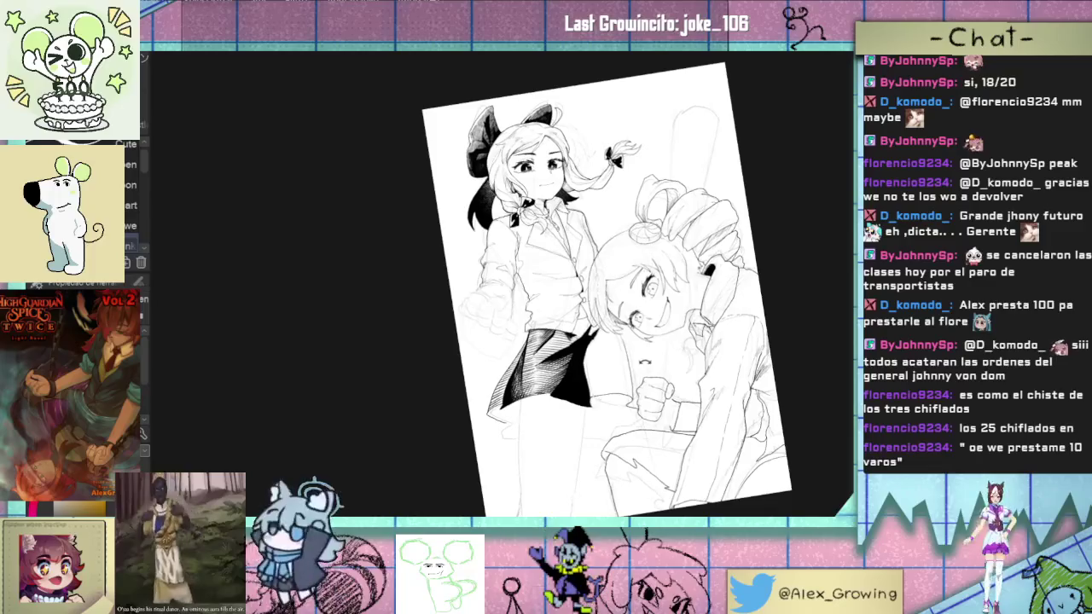
scroll(620, 365, "up", 3)
scroll(503, 415, "down", 4)
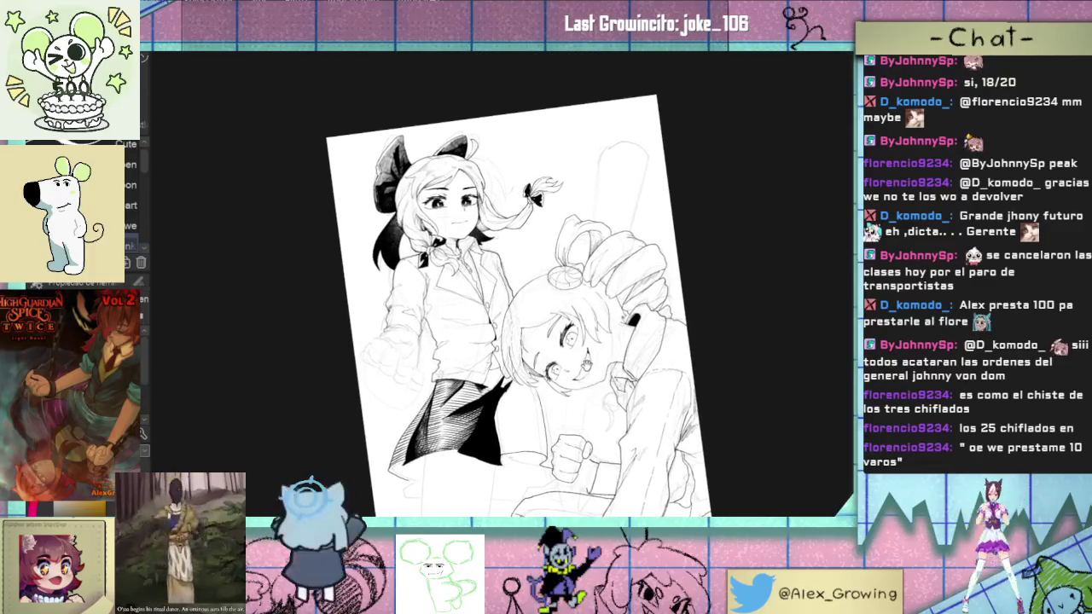
scroll(512, 410, "up", 3)
scroll(537, 375, "up", 2)
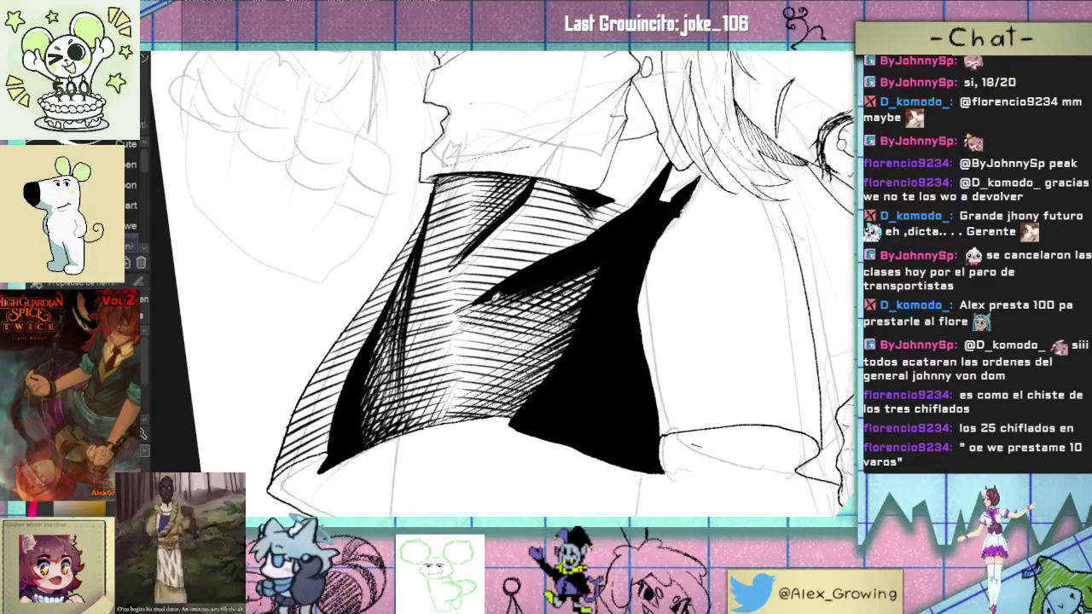
left_click_drag(517, 331, 543, 288)
left_click_drag(527, 367, 547, 288)
left_click_drag(532, 346, 567, 281)
left_click_drag(557, 333, 575, 286)
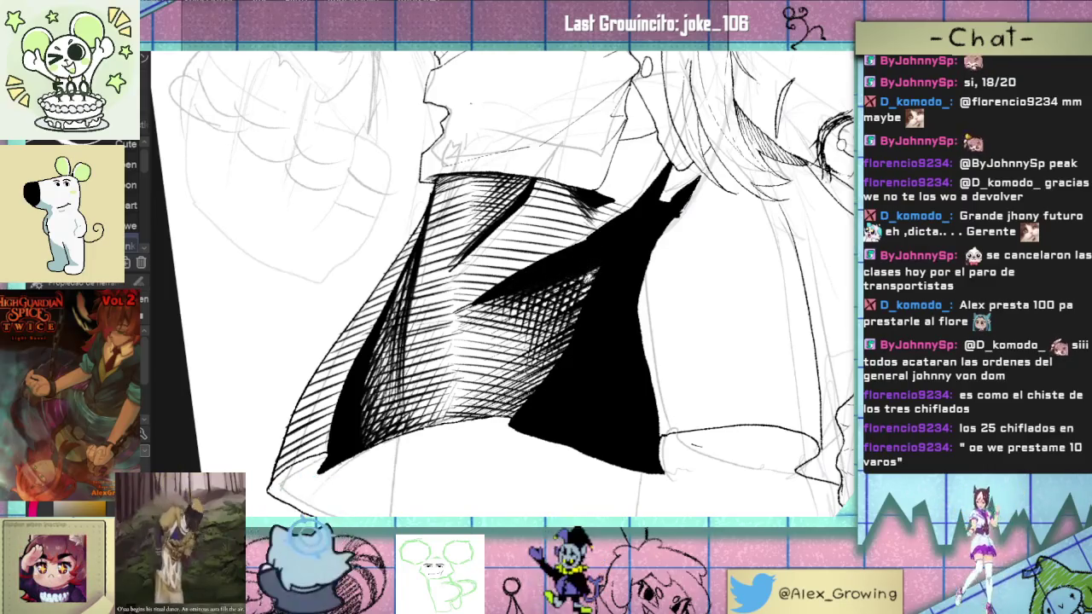
scroll(577, 357, "down", 2)
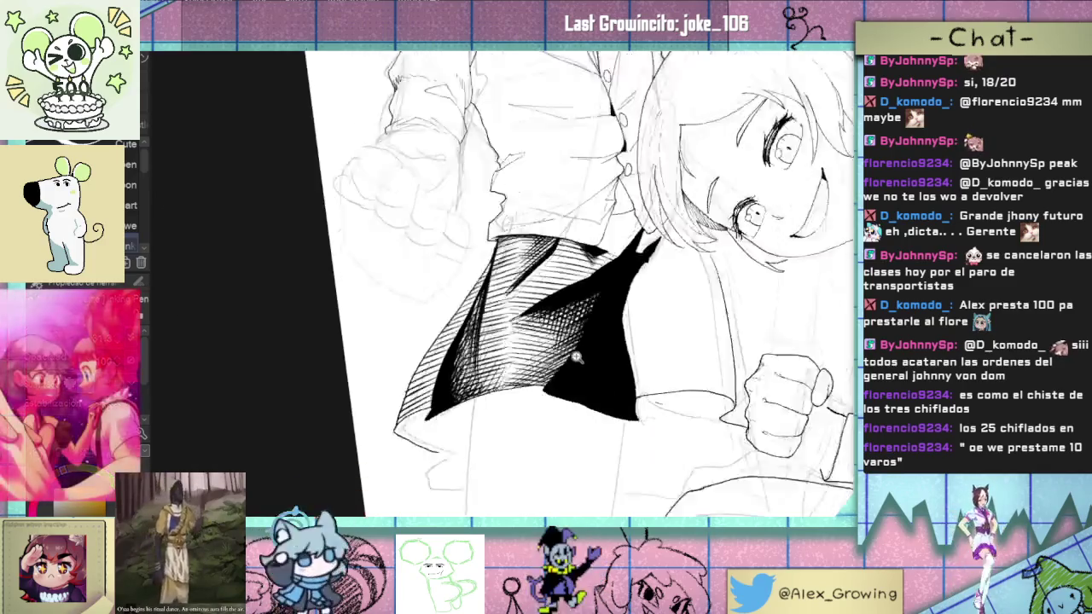
scroll(577, 357, "down", 3)
scroll(547, 363, "up", 3)
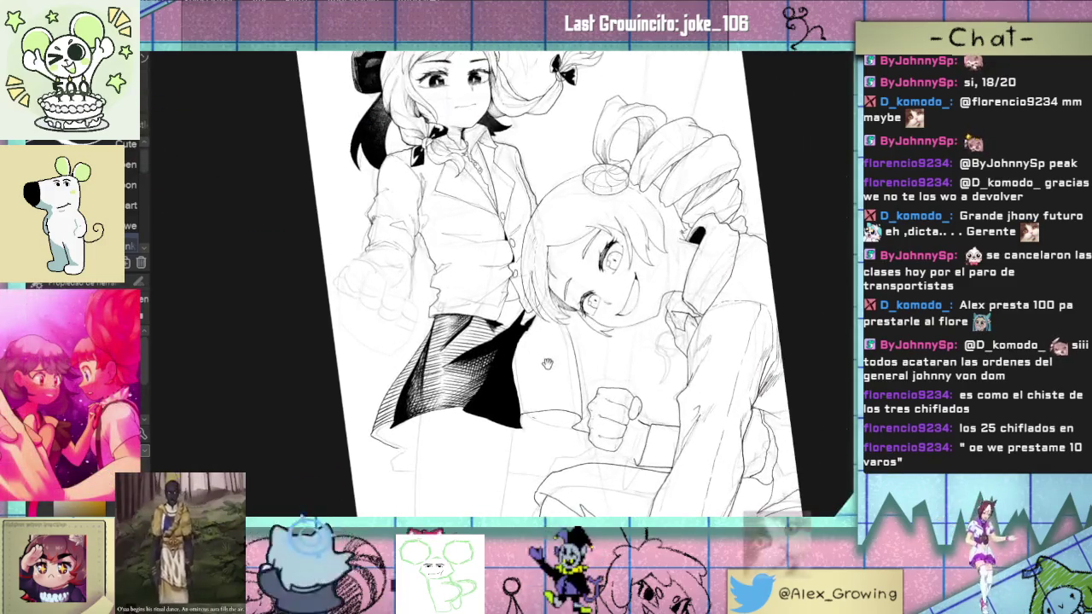
left_click_drag(546, 363, 534, 379)
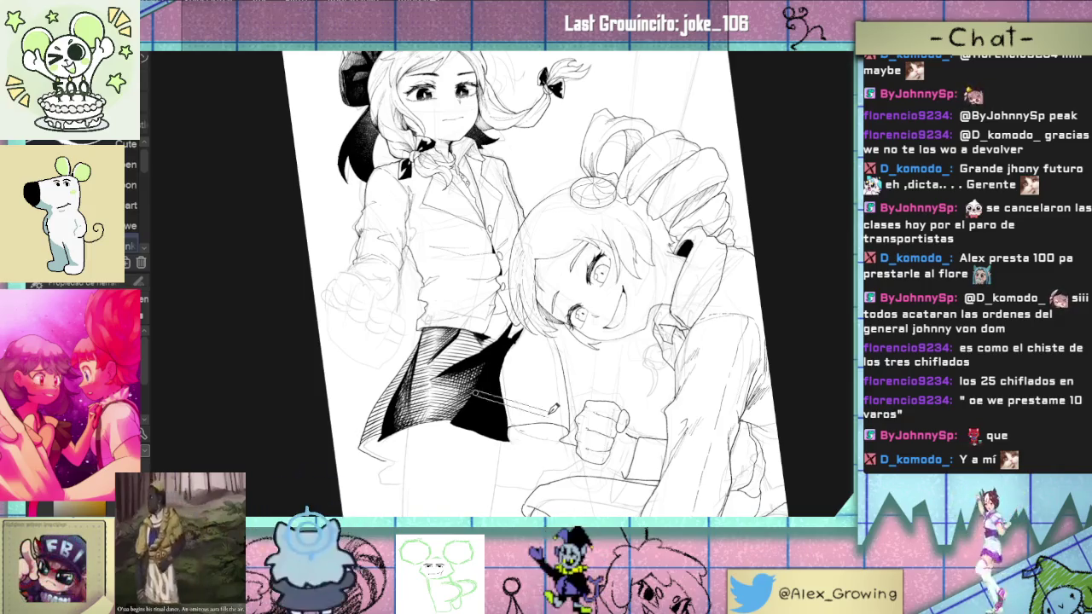
Step: Pick another pen in the Sub Tool palette and draw parallel hatching on the collar under the chin
left_click(128, 225)
scroll(564, 356, "up", 3)
scroll(564, 356, "down", 5)
scroll(564, 355, "up", 2)
scroll(564, 356, "down", 2)
scroll(545, 358, "up", 3)
scroll(520, 362, "up", 2)
scroll(501, 369, "down", 1)
scroll(512, 362, "up", 2)
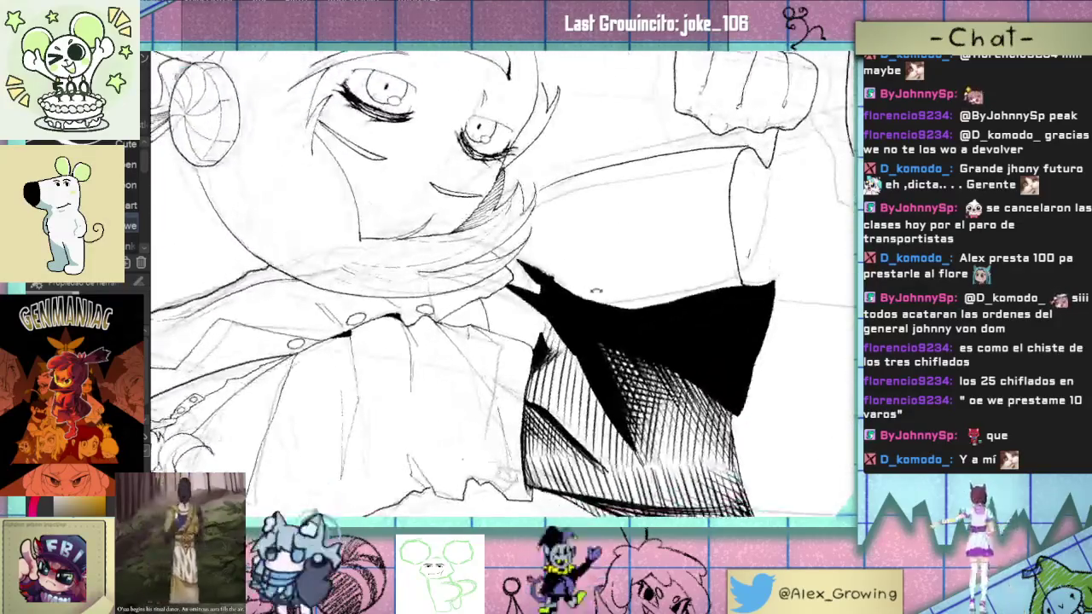
scroll(546, 341, "down", 1)
scroll(581, 317, "up", 1)
scroll(581, 317, "down", 1)
scroll(562, 328, "up", 1)
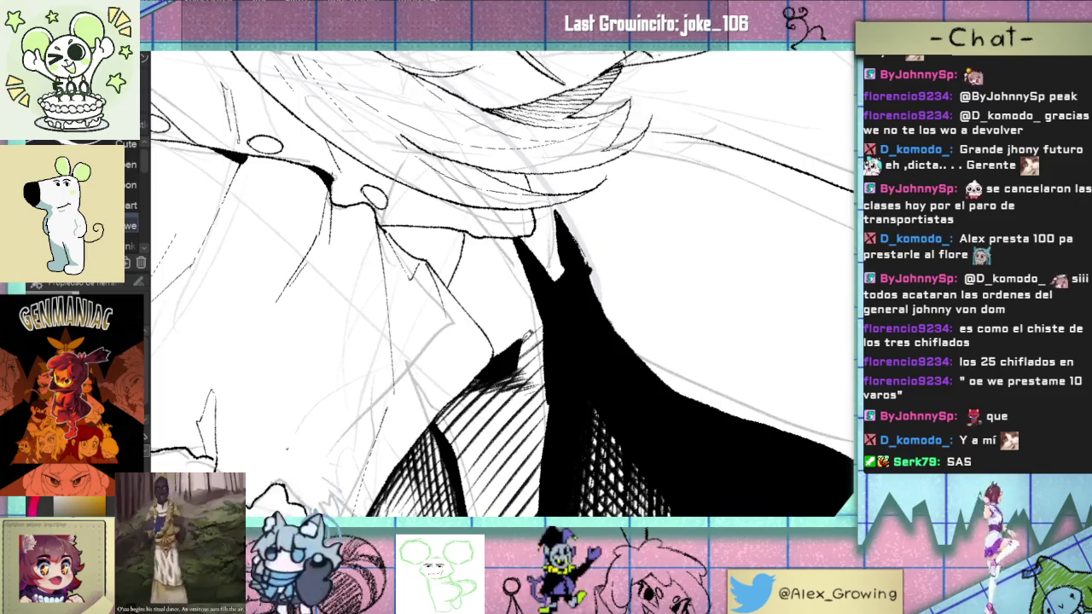
left_click_drag(519, 346, 536, 338)
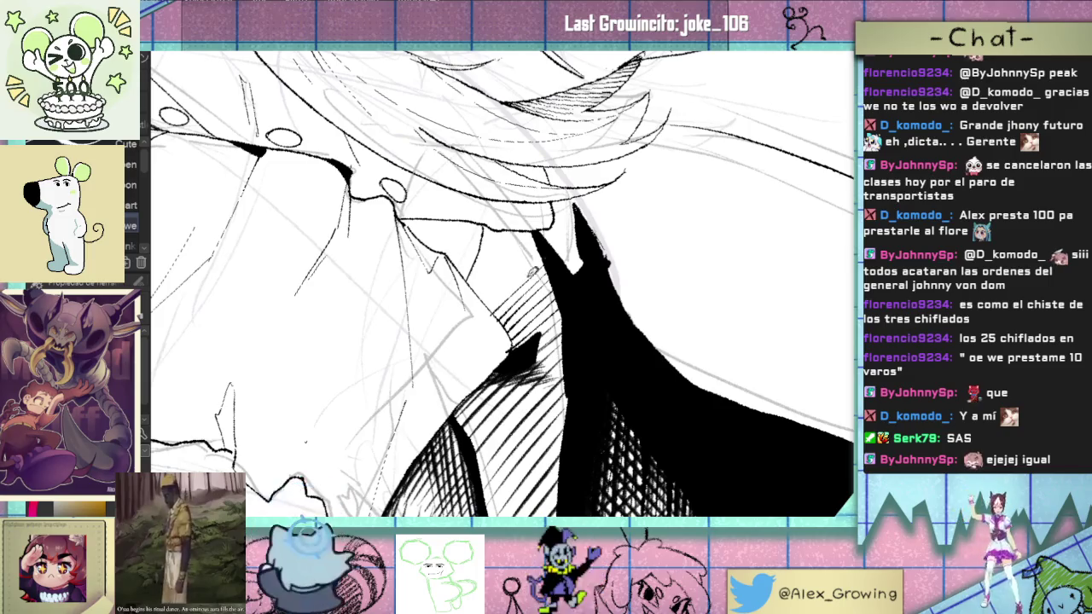
left_click_drag(481, 282, 520, 241)
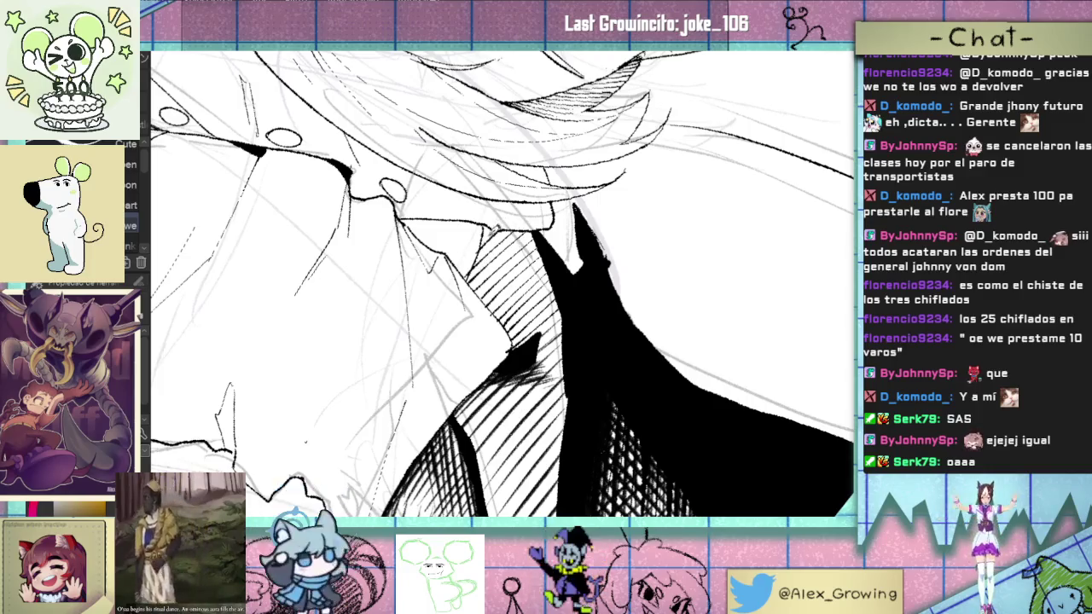
Step: Pan and rotate the view across the face and both girls, then zoom out to the whole illustration
scroll(495, 235, "down", 2)
scroll(500, 236, "up", 2)
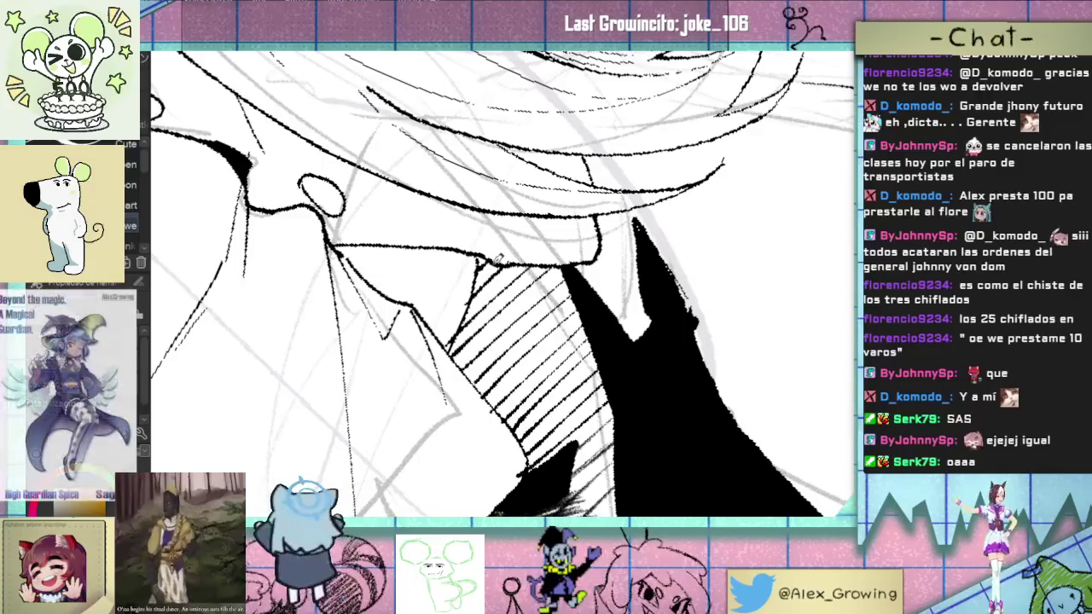
scroll(475, 266, "down", 2)
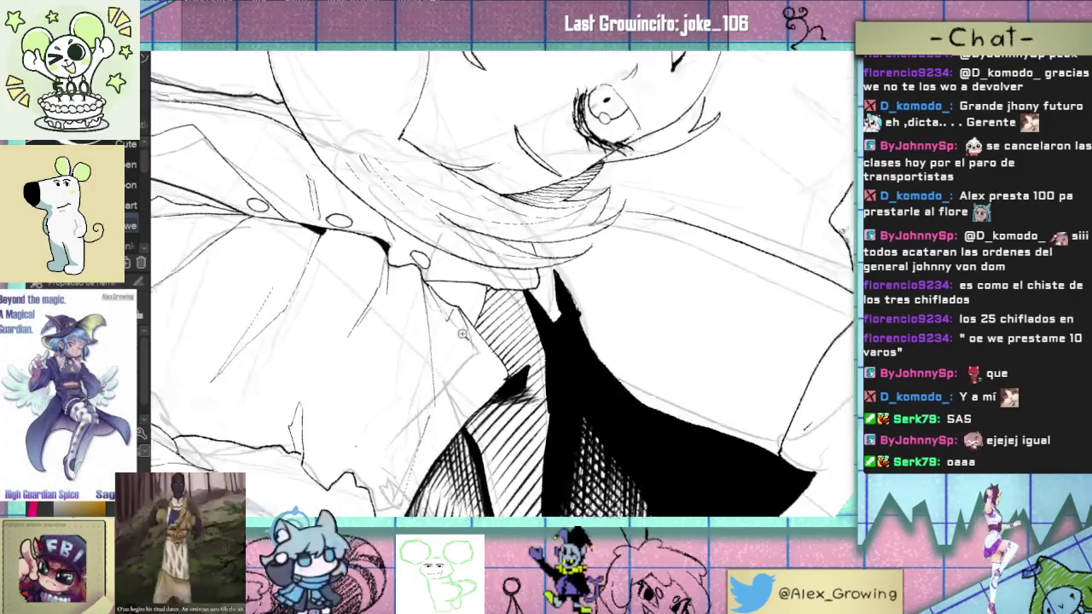
scroll(493, 288, "up", 2)
scroll(474, 355, "down", 2)
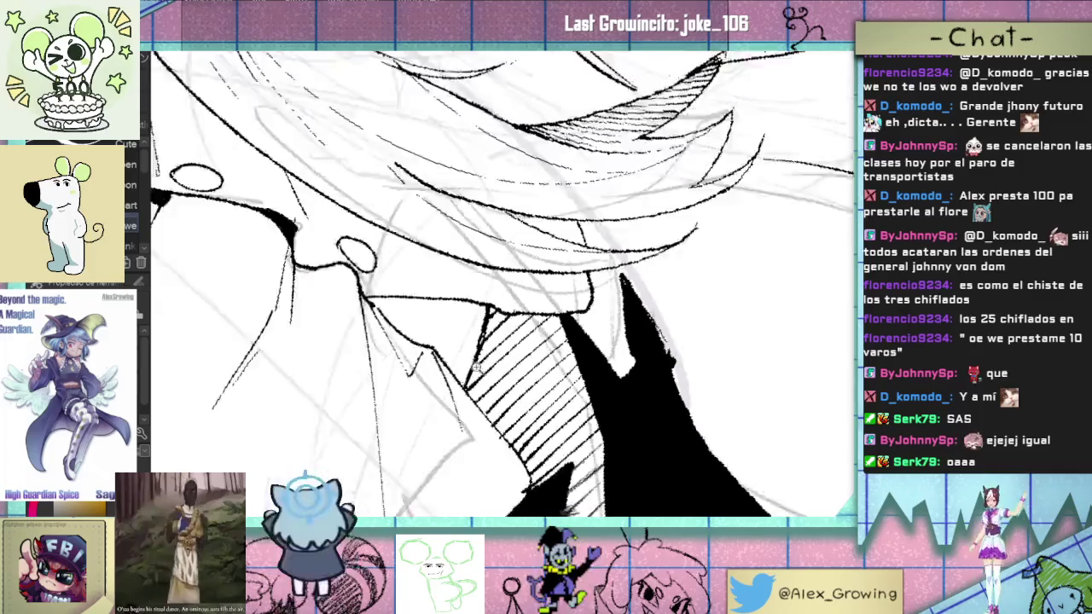
left_click_drag(474, 355, 341, 409)
scroll(341, 410, "down", 1)
scroll(341, 409, "up", 1)
mouse_move(512, 290)
left_mouse_down()
mouse_move(529, 273)
mouse_move(494, 256)
mouse_move(520, 248)
mouse_move(511, 272)
left_mouse_up()
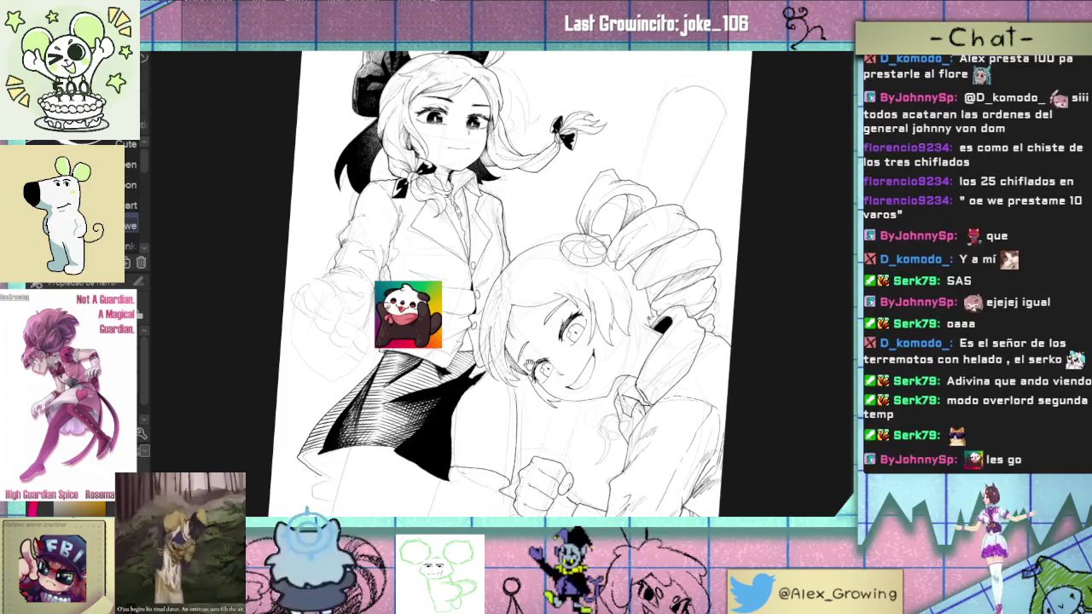
left_click_drag(504, 369, 498, 345)
scroll(497, 344, "up", 1)
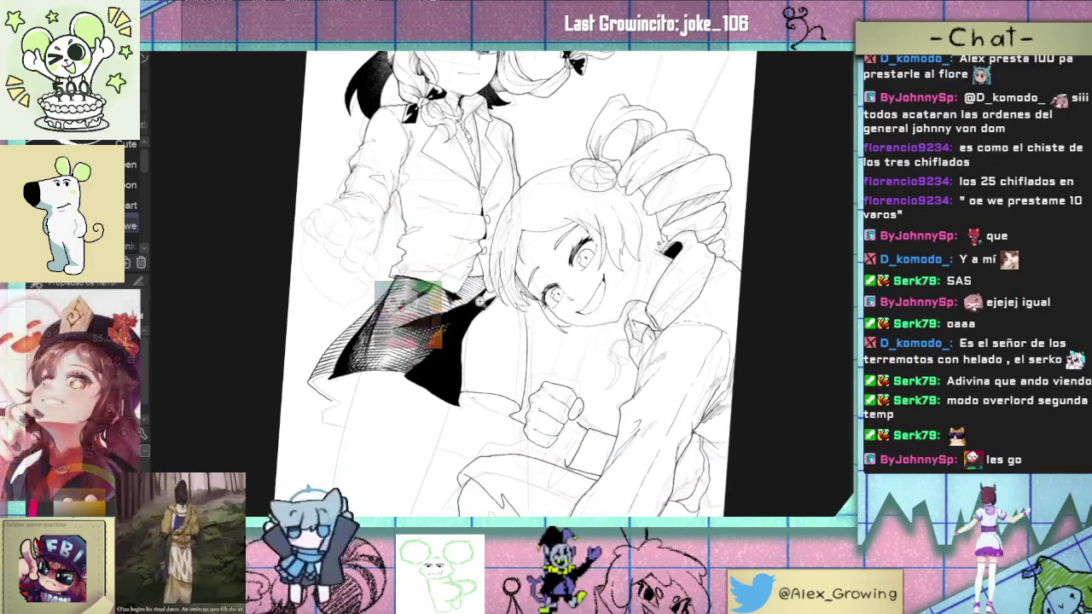
scroll(497, 345, "up", 2)
scroll(486, 325, "up", 2)
scroll(473, 286, "up", 1)
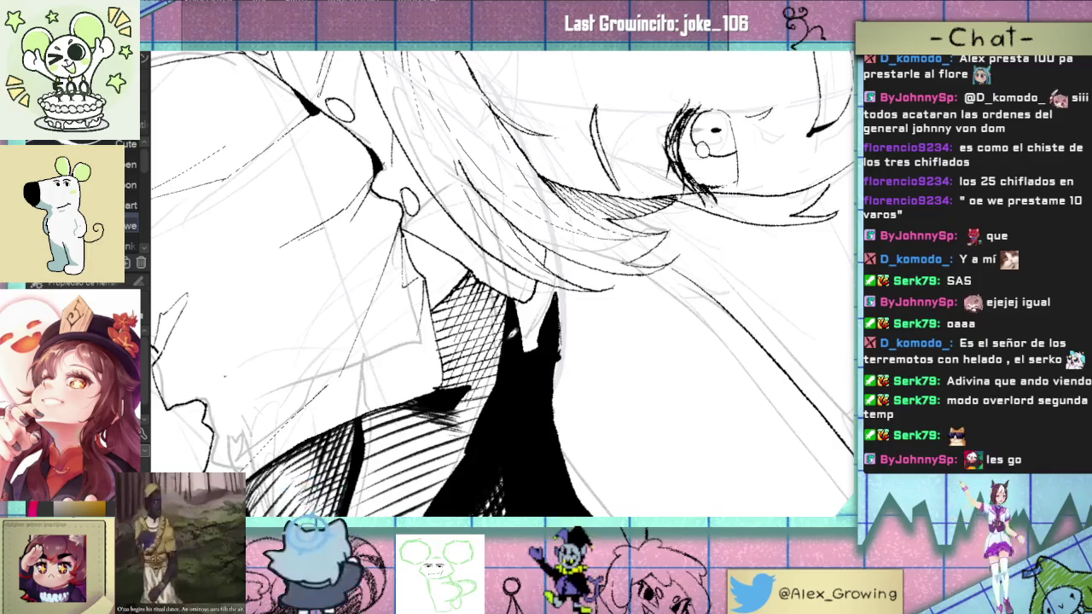
key("ctrl+0")
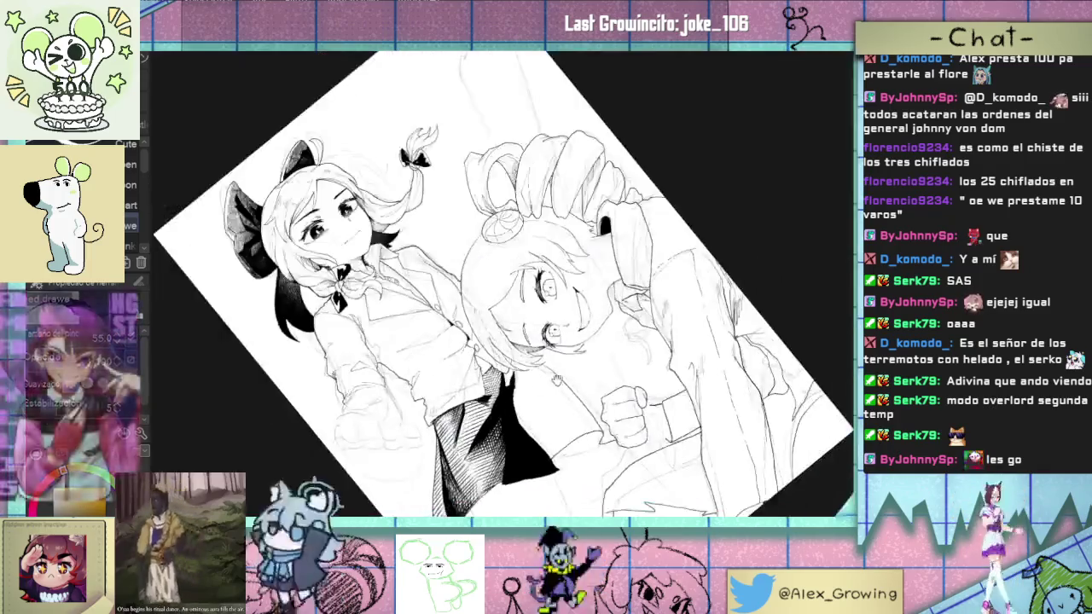
Step: Zoom and rotate the canvas so the skirt lies nearly horizontal for hatching
left_click_drag(474, 394, 562, 512)
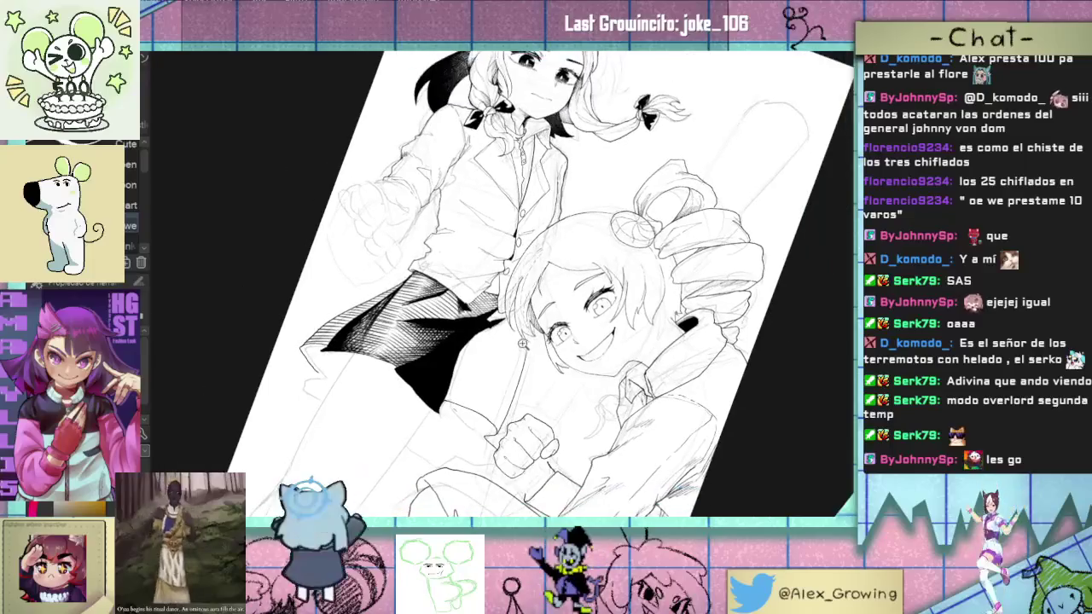
left_click_drag(511, 281, 546, 290)
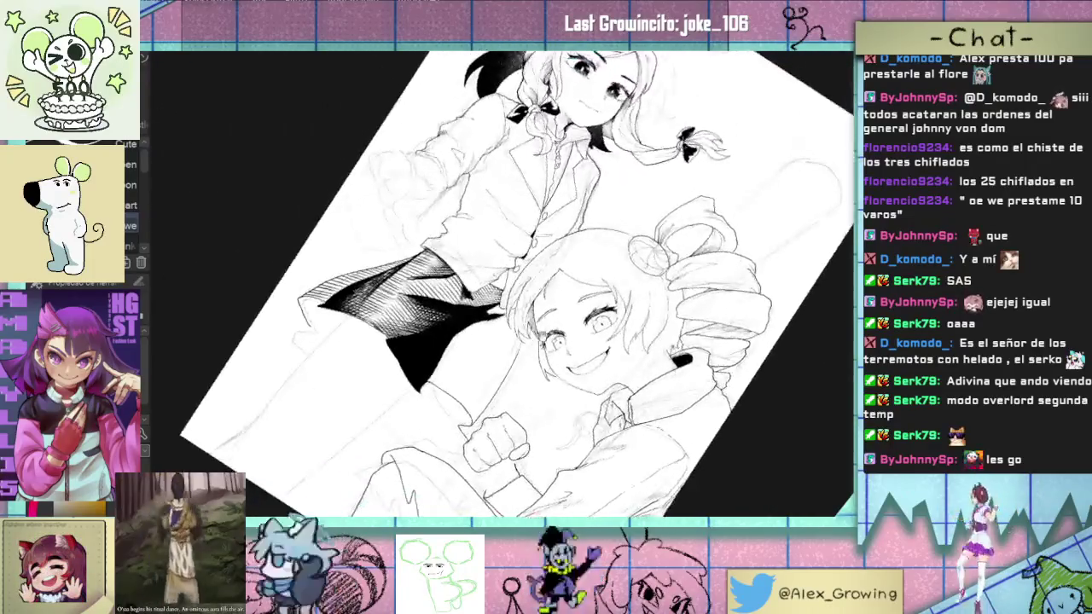
scroll(536, 286, "up", 5)
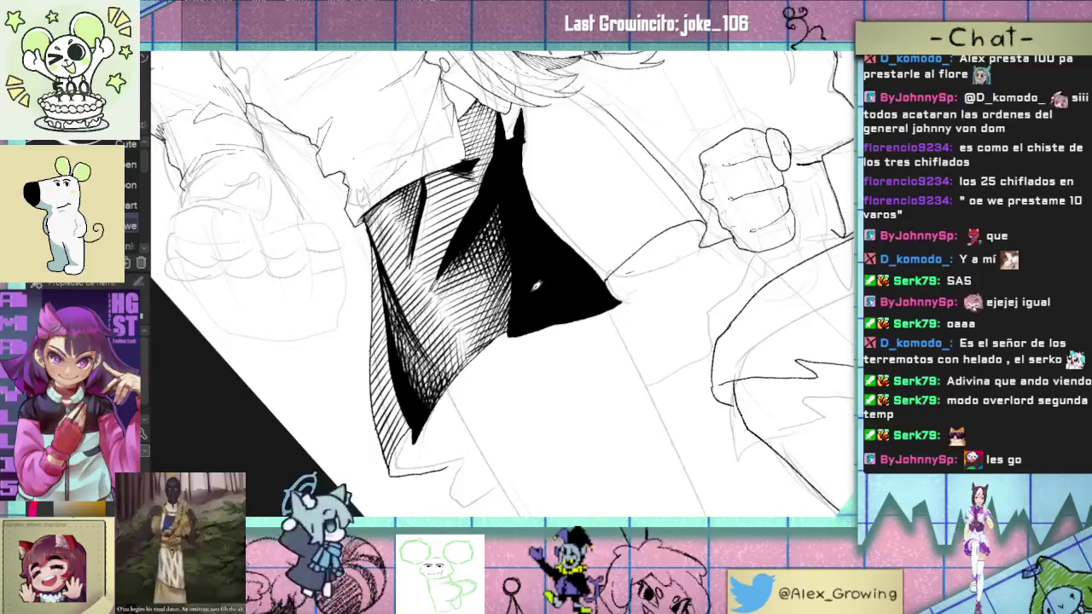
mouse_move(145, 177)
left_mouse_down()
mouse_move(135, 214)
mouse_move(341, 299)
left_mouse_up()
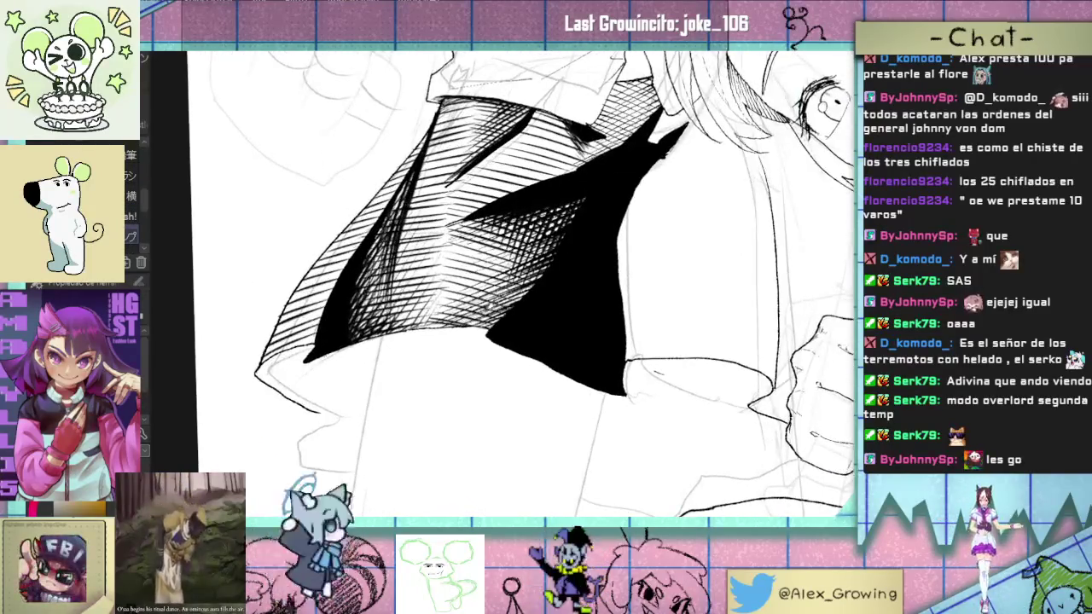
mouse_move(512, 281)
left_mouse_down()
mouse_move(546, 256)
mouse_move(546, 273)
left_mouse_up()
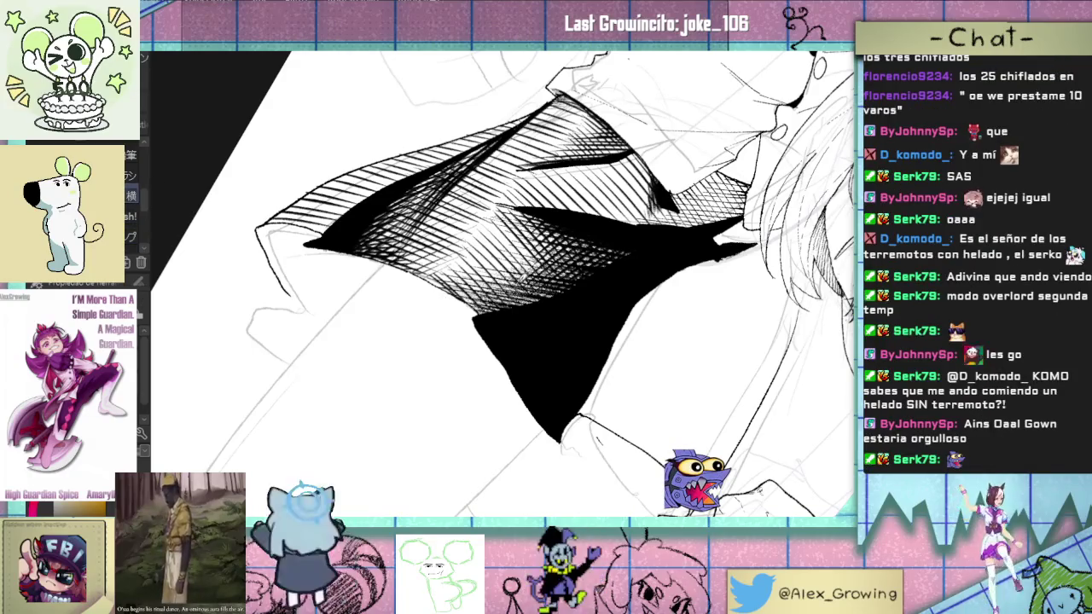
mouse_move(528, 213)
left_mouse_down()
mouse_move(567, 160)
mouse_move(486, 248)
left_mouse_up()
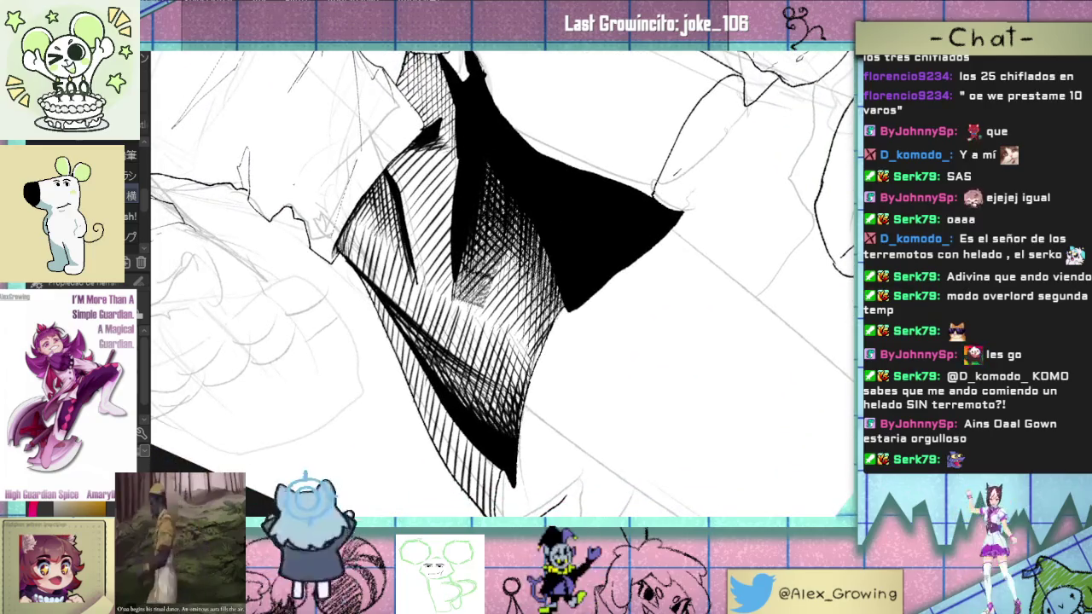
left_click_drag(486, 281, 537, 273)
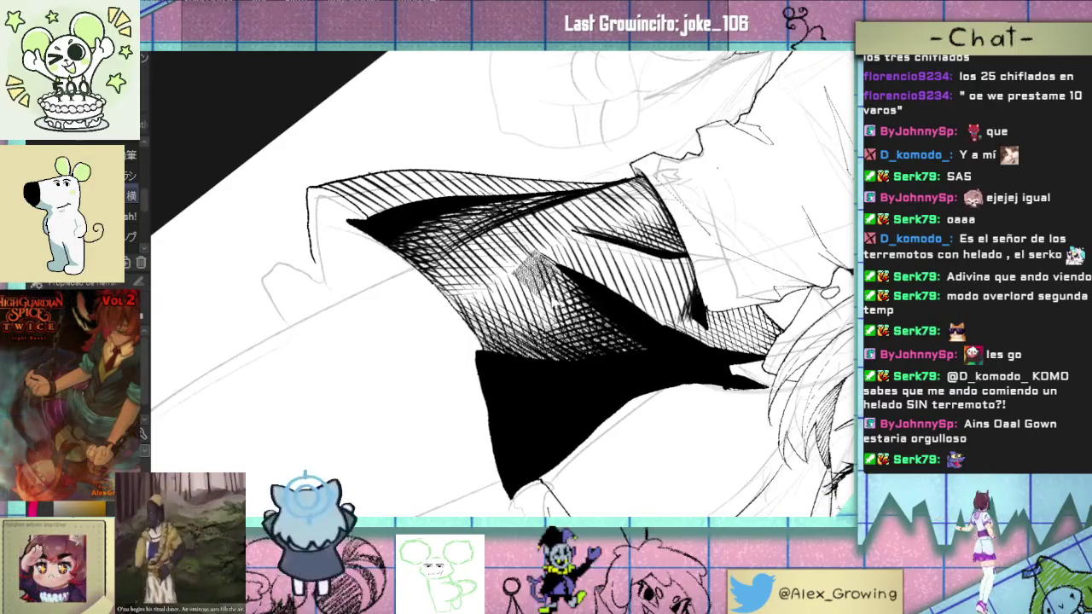
Step: Add overlapping crossing hatch strokes across the skirt's middle and upper part
left_click_drag(511, 255, 580, 316)
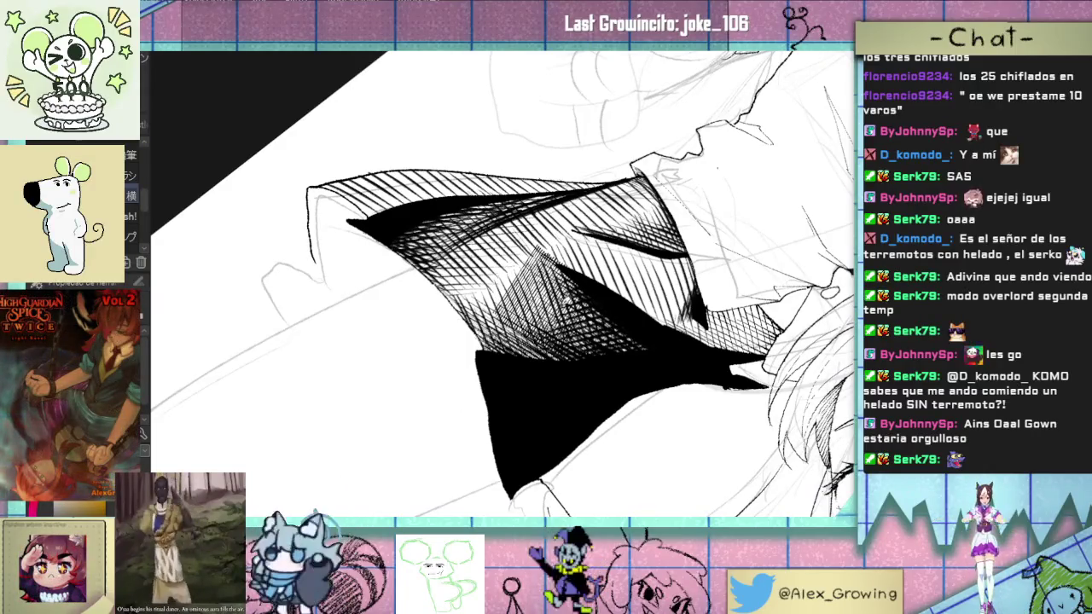
left_click_drag(498, 349, 589, 303)
mouse_move(435, 218)
left_mouse_down()
mouse_move(537, 254)
mouse_move(563, 227)
left_mouse_up()
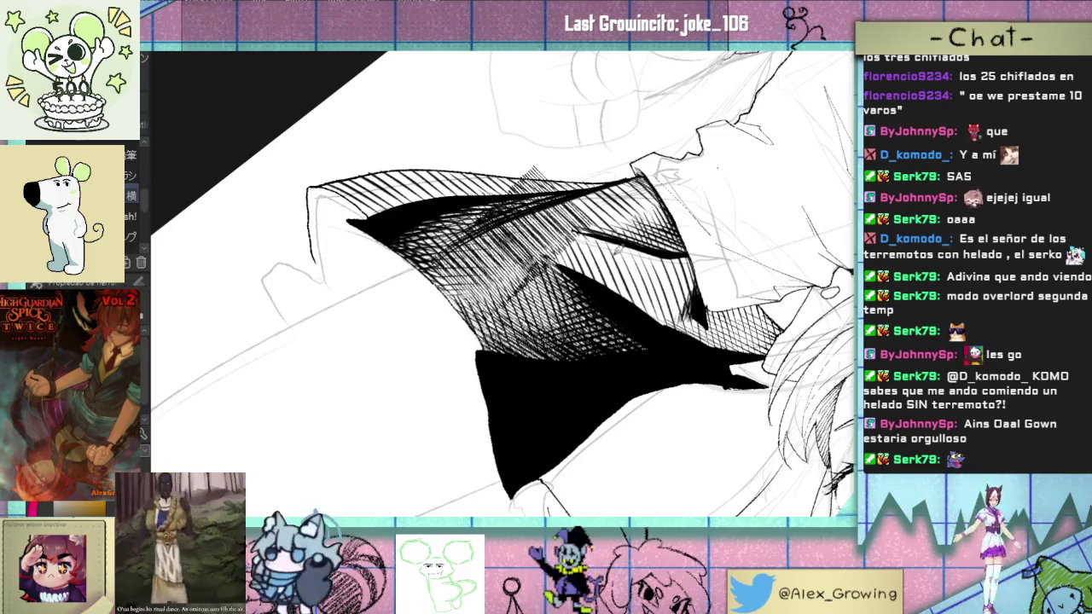
key("minus")
key("minus")
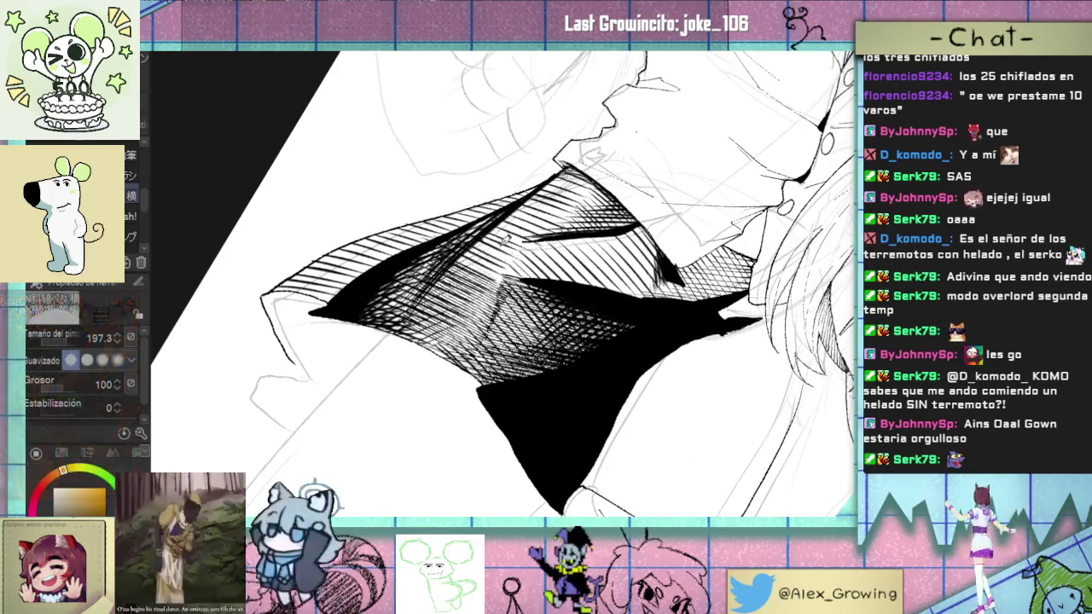
left_click_drag(503, 282, 452, 282)
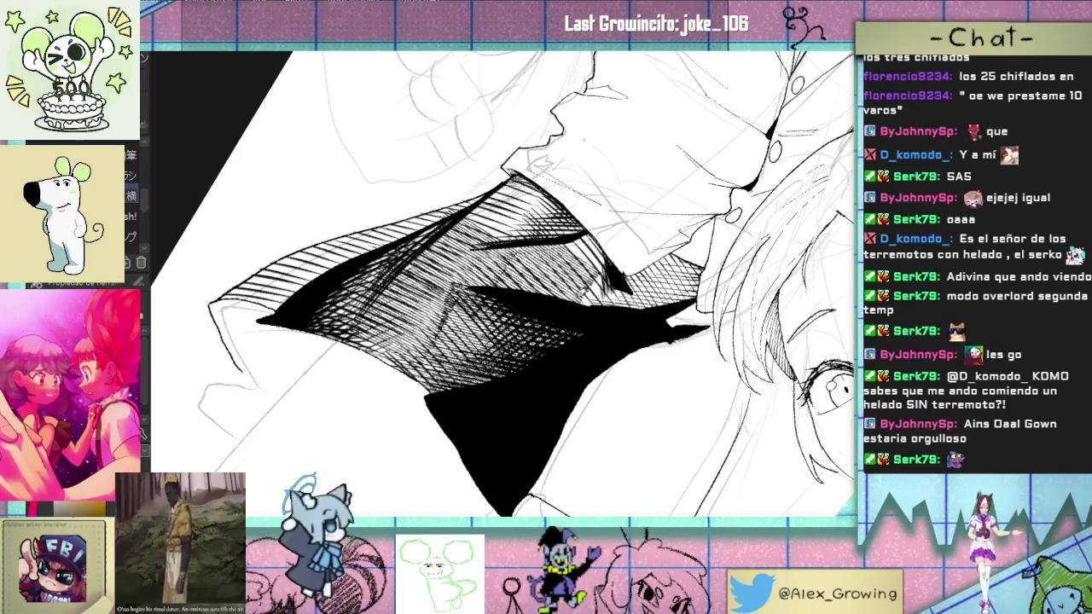
scroll(597, 299, "down", 5)
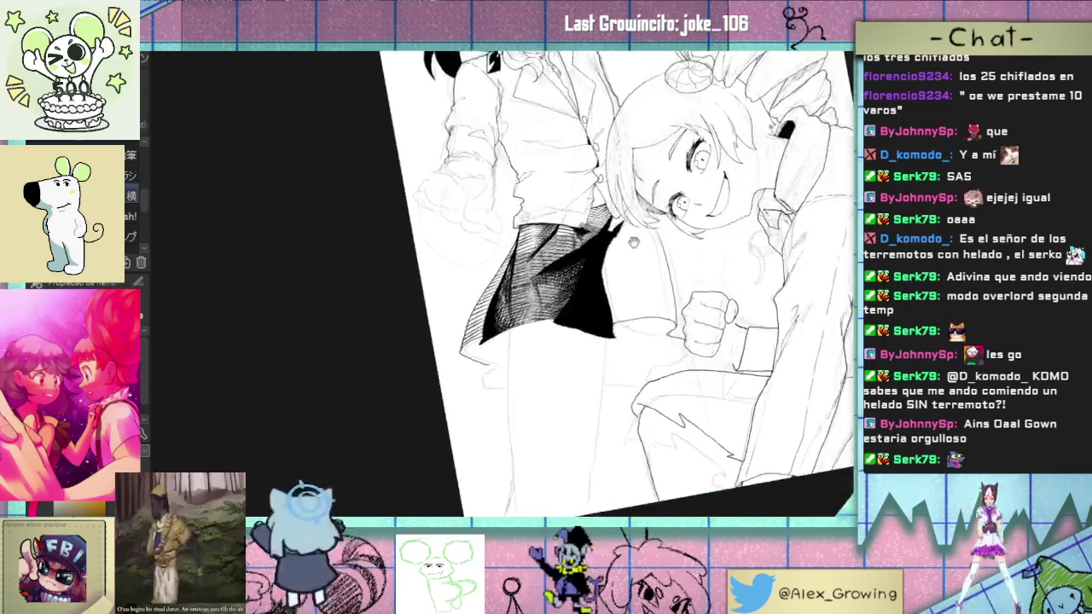
scroll(584, 305, "down", 2)
scroll(571, 335, "up", 5)
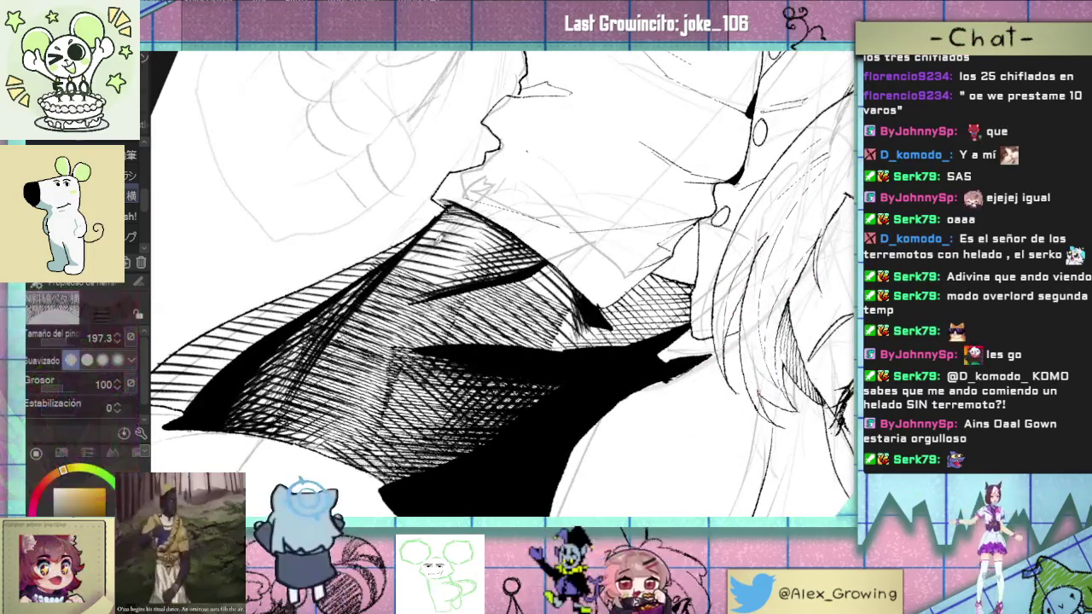
mouse_move(492, 265)
left_mouse_down()
mouse_move(495, 292)
mouse_move(479, 275)
left_mouse_up()
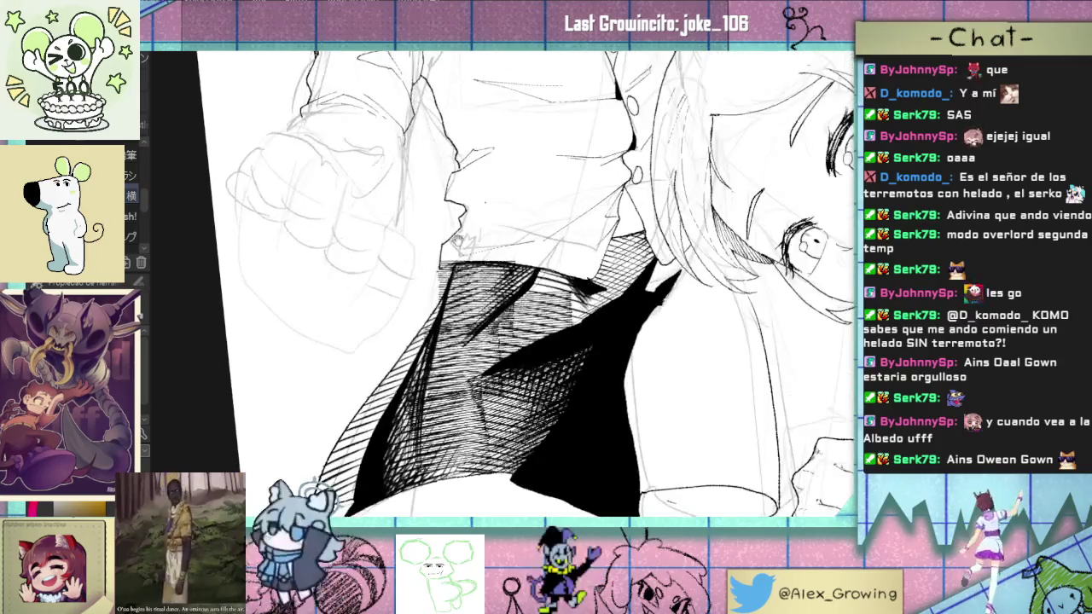
scroll(432, 275, "up", 3)
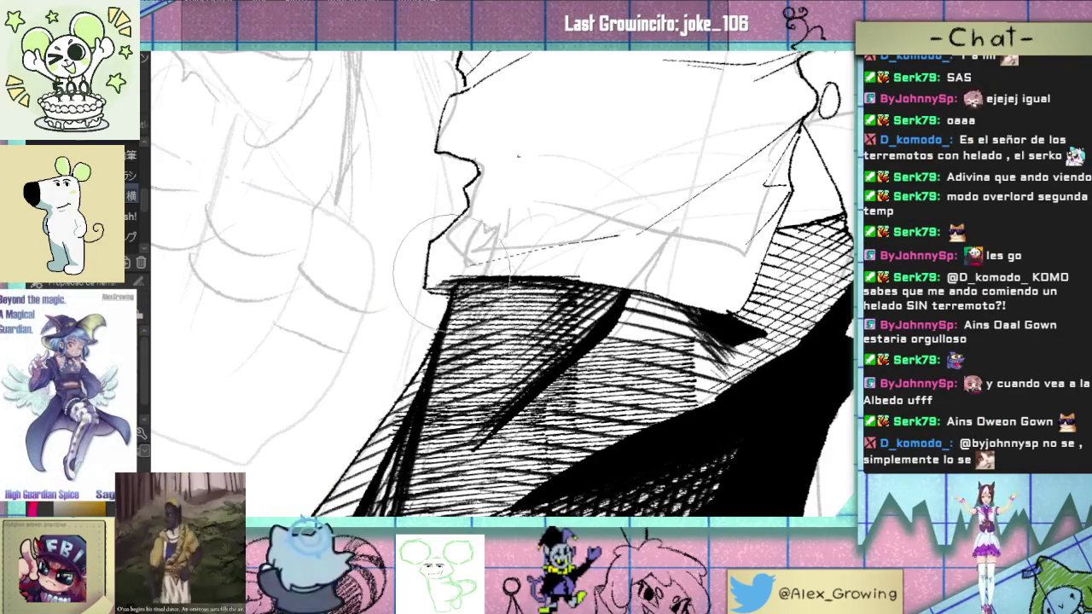
scroll(467, 318, "down", 5)
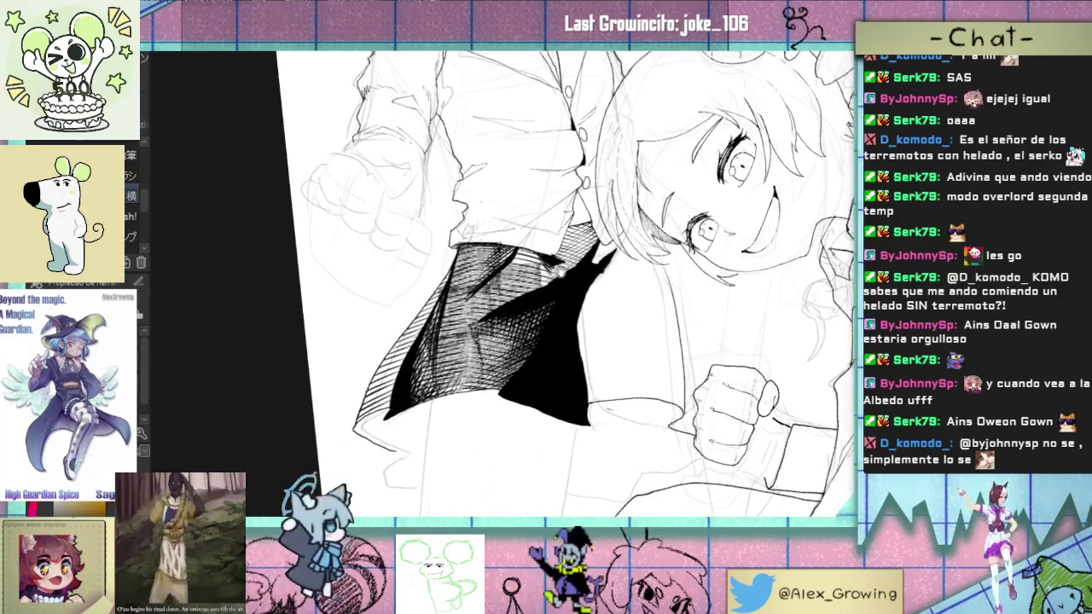
scroll(503, 280, "up", 5)
scroll(563, 286, "up", 2)
Step: Lasso the lower skirt area below the hatching and fill it with solid black
left_click_drag(444, 239, 515, 273)
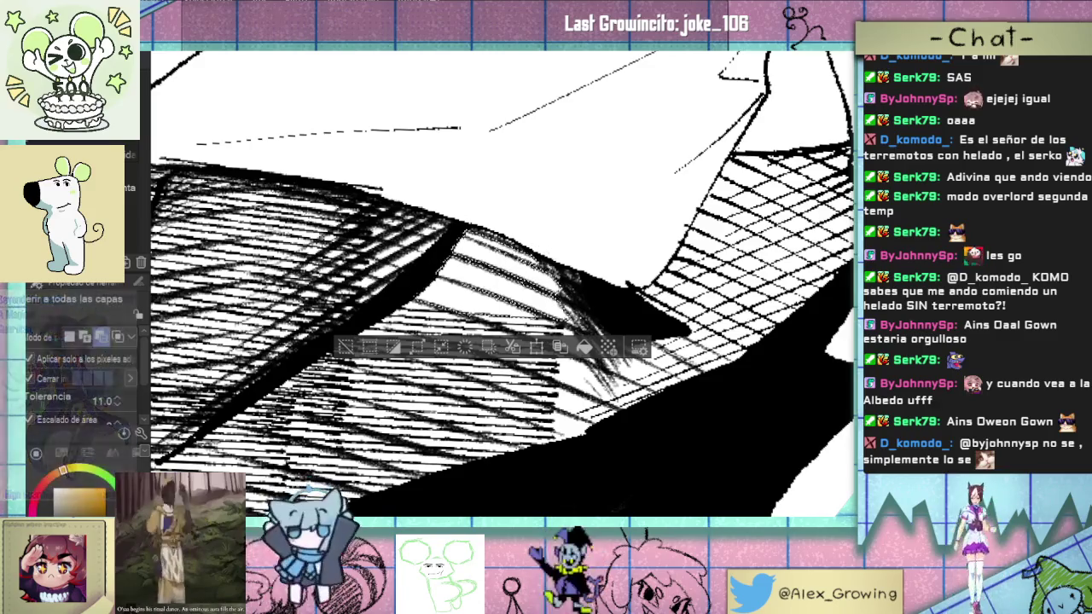
left_click_drag(512, 298, 449, 251)
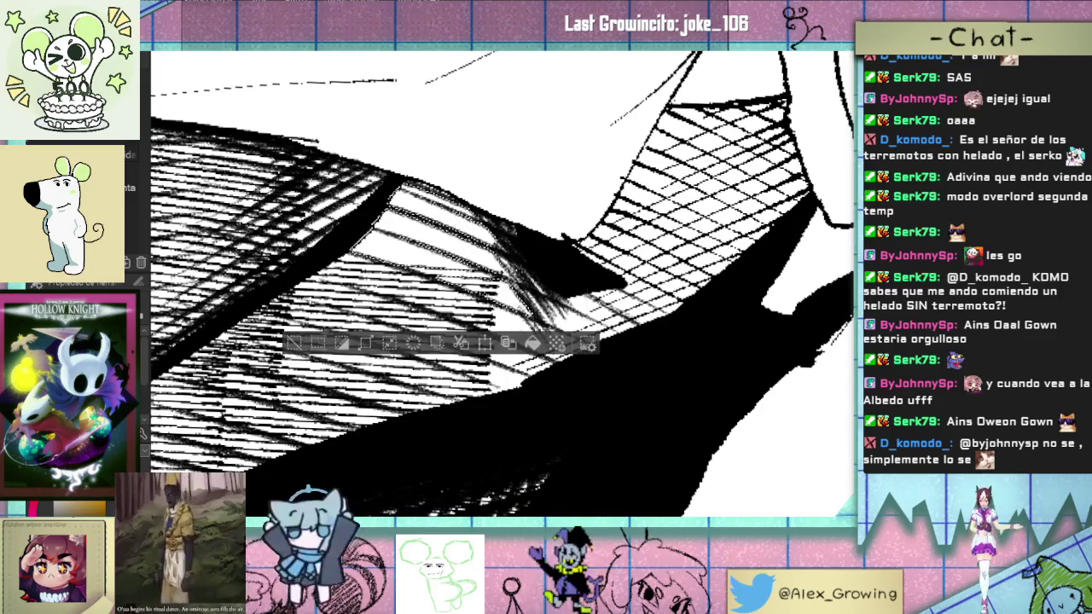
left_click_drag(511, 299, 471, 269)
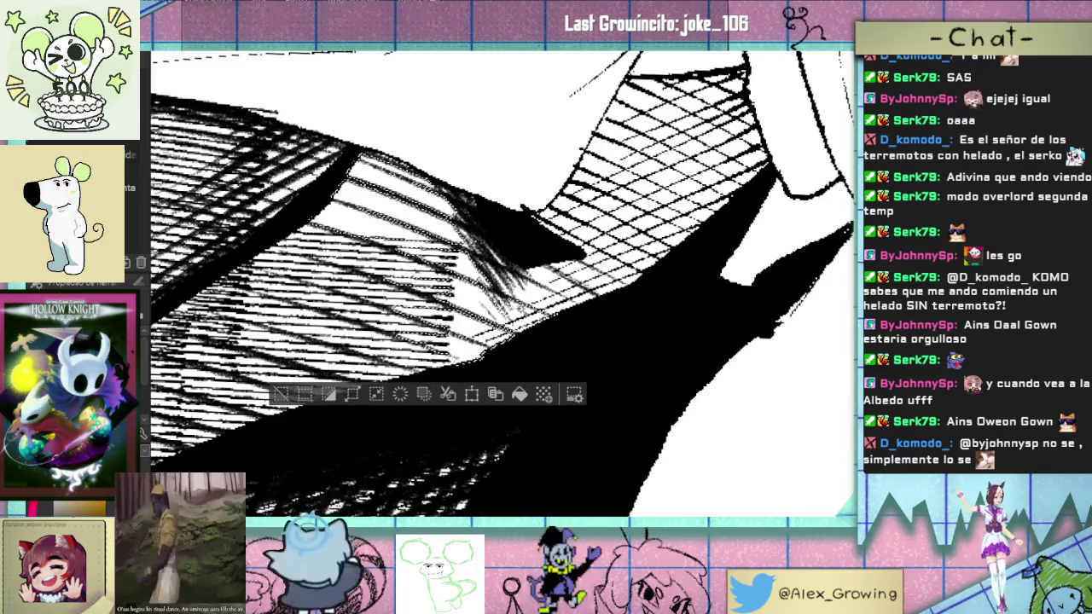
scroll(504, 256, "up", 2)
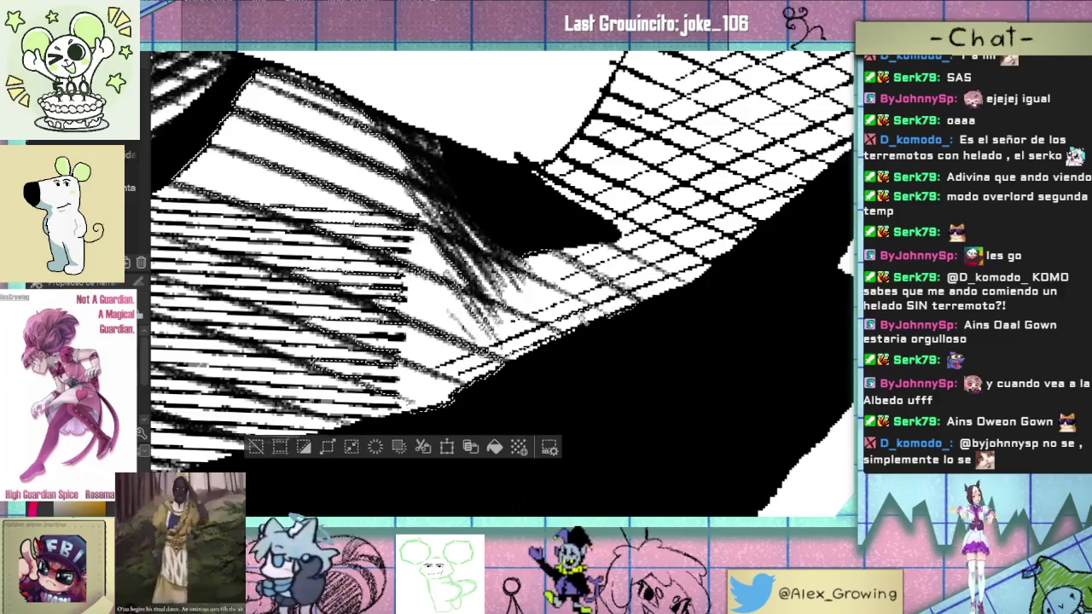
left_click_drag(646, 260, 564, 314)
scroll(563, 315, "down", 2)
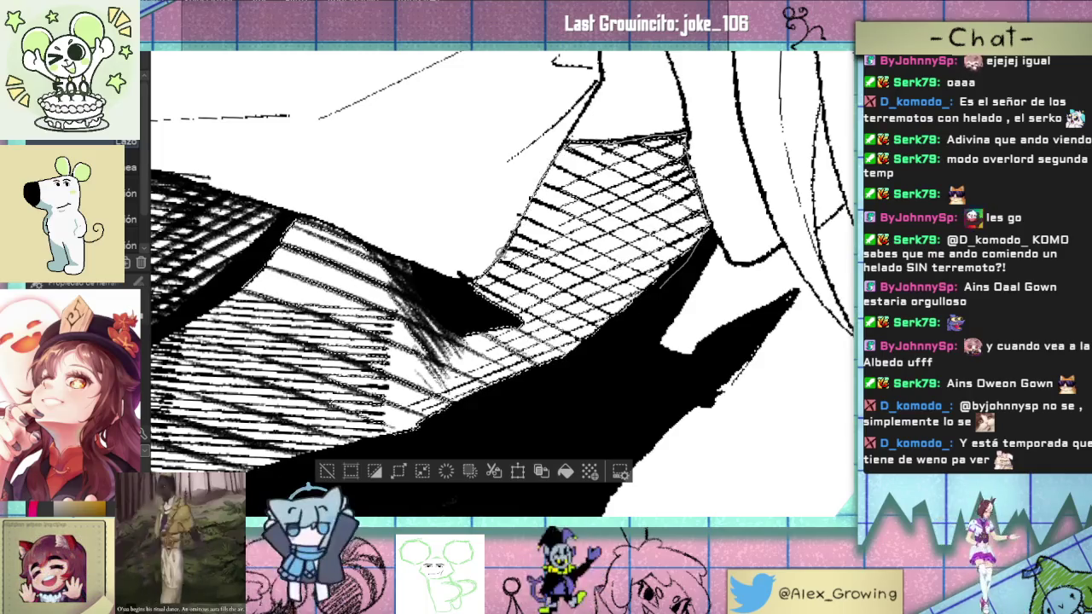
left_click_drag(678, 281, 533, 350)
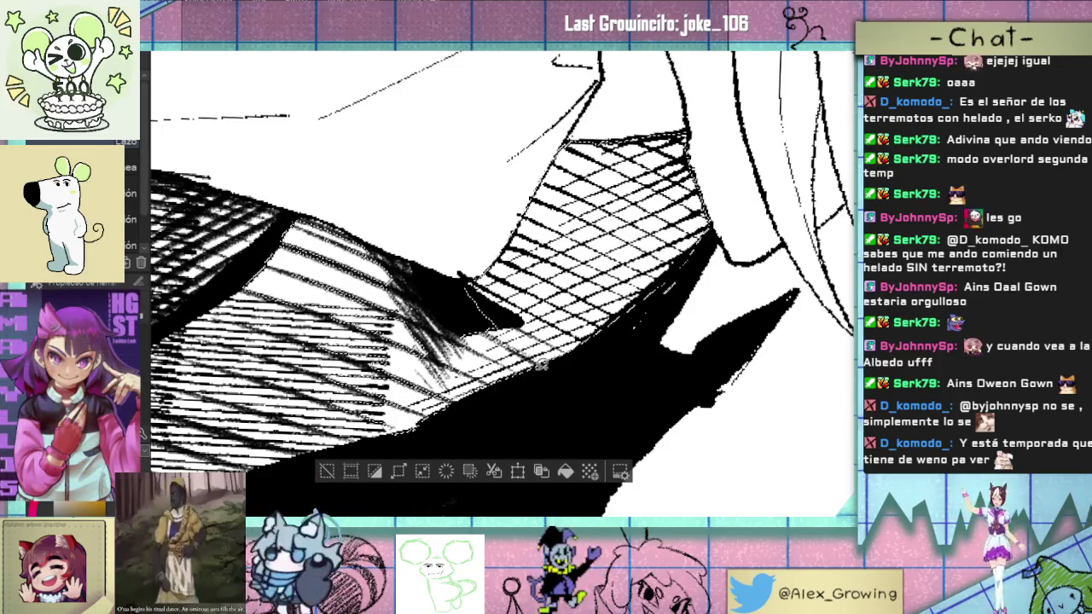
scroll(503, 281, "down", 3)
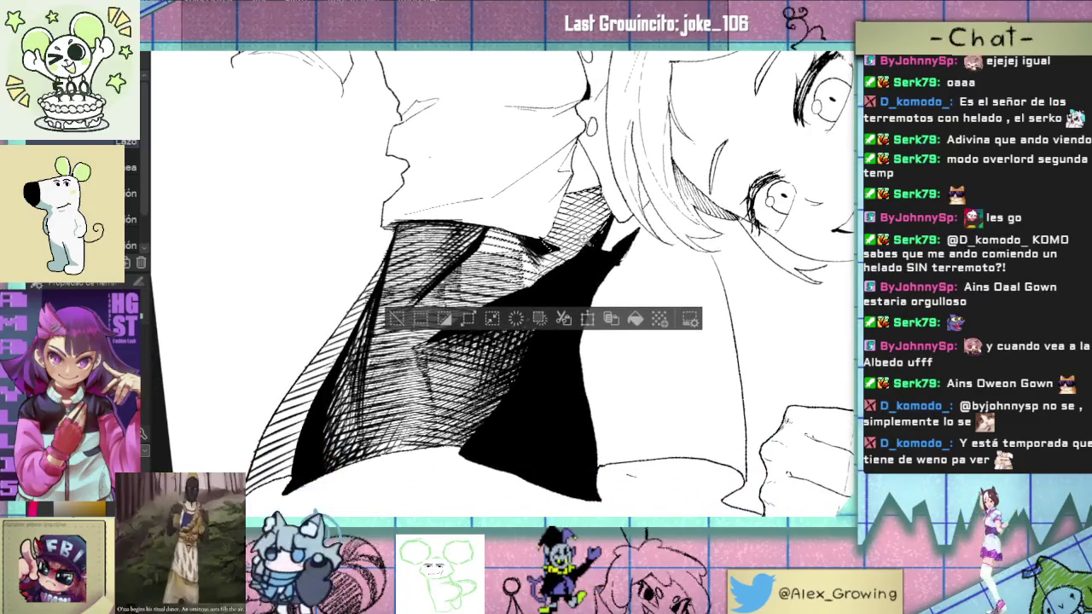
Step: Pan and zoom to frame the hatched skirt alongside the girl's face
scroll(413, 431, "up", 2)
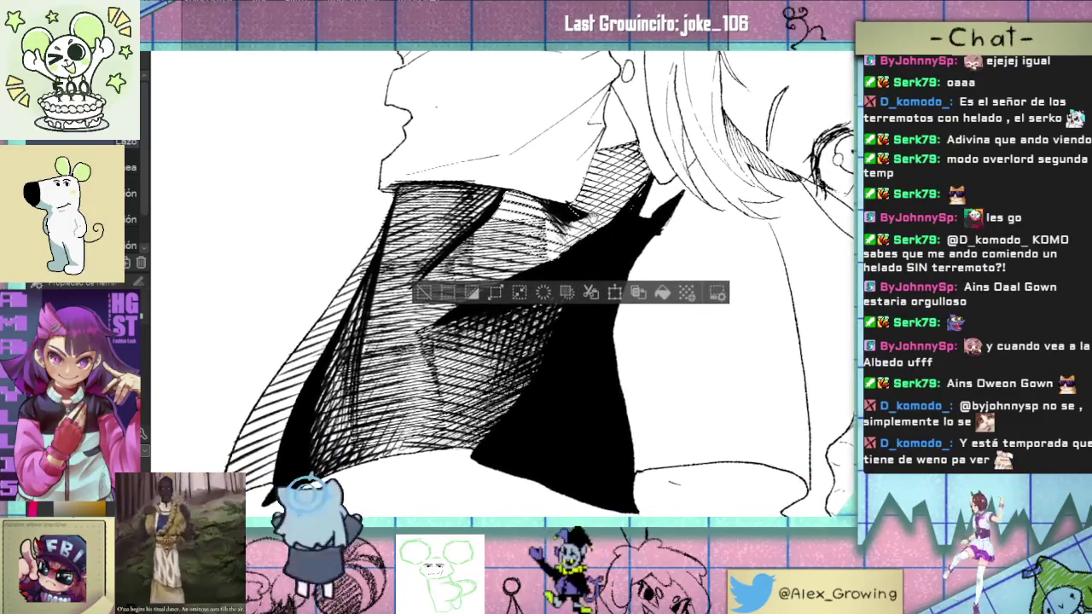
left_click_drag(504, 290, 538, 263)
left_click_drag(460, 337, 536, 289)
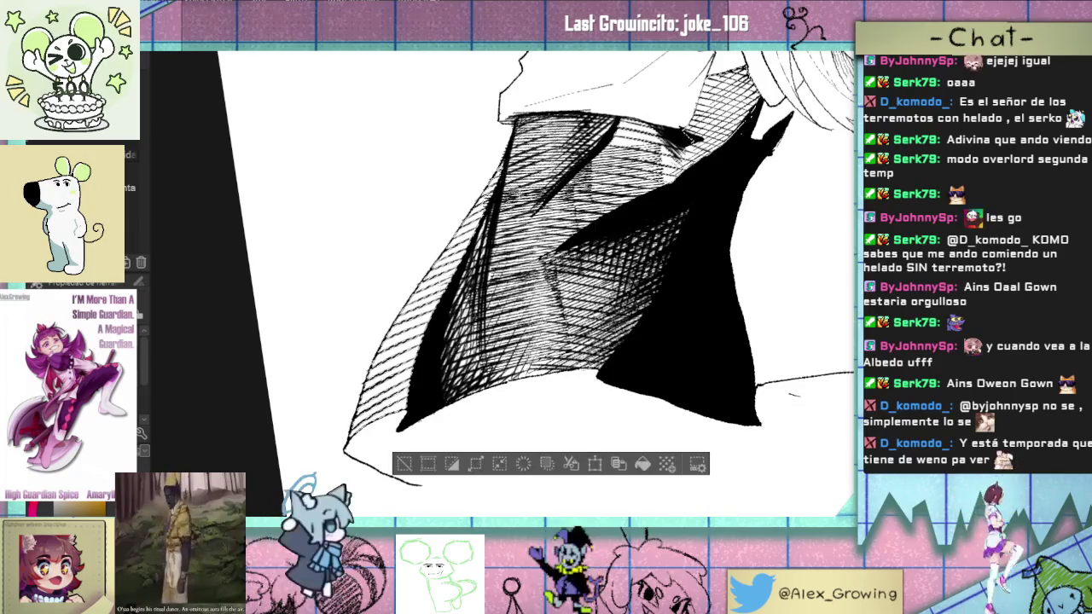
mouse_move(509, 243)
left_mouse_down()
mouse_move(570, 302)
mouse_move(548, 278)
mouse_move(586, 293)
left_mouse_up()
left_click_drag(513, 290, 559, 274)
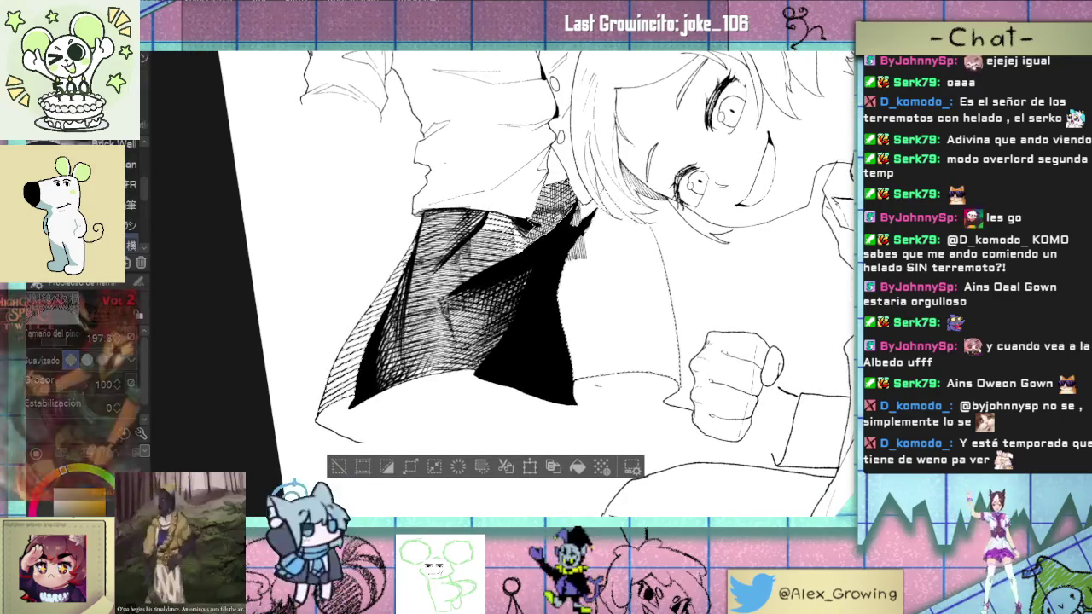
scroll(550, 199, "up", 2)
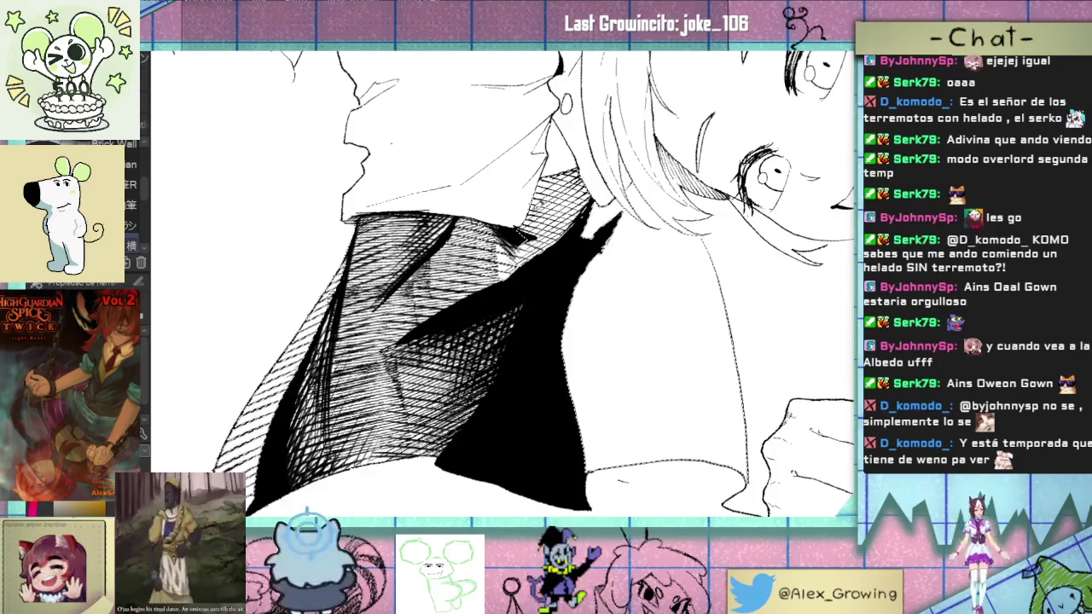
Step: Add small hatch lines to the lower-left hatching and near the skirt's top edge
left_click_drag(580, 268, 589, 282)
left_click_drag(336, 279, 312, 316)
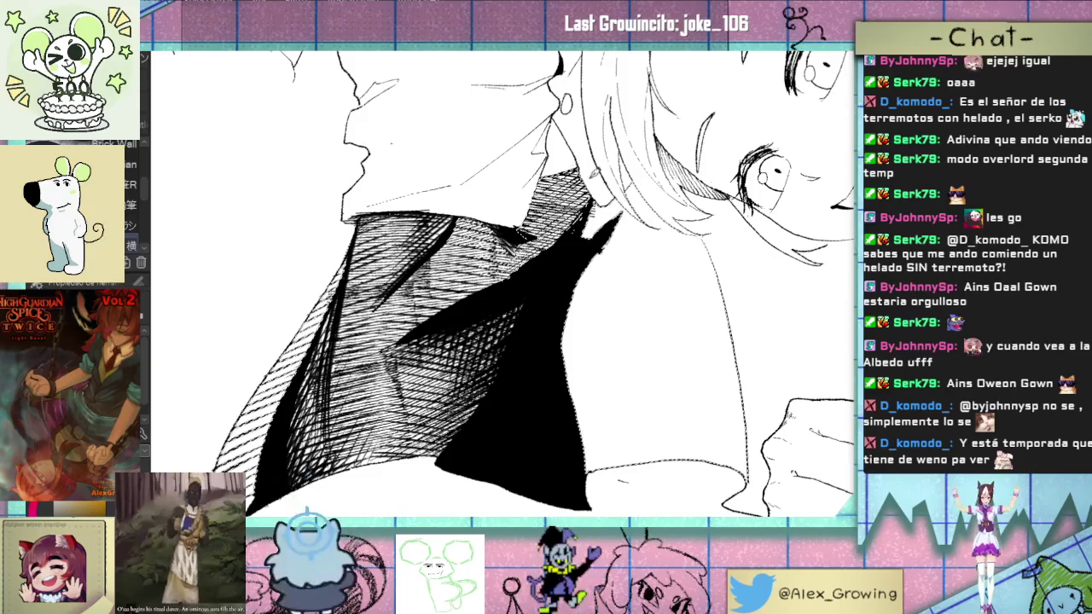
scroll(443, 311, "down", 3)
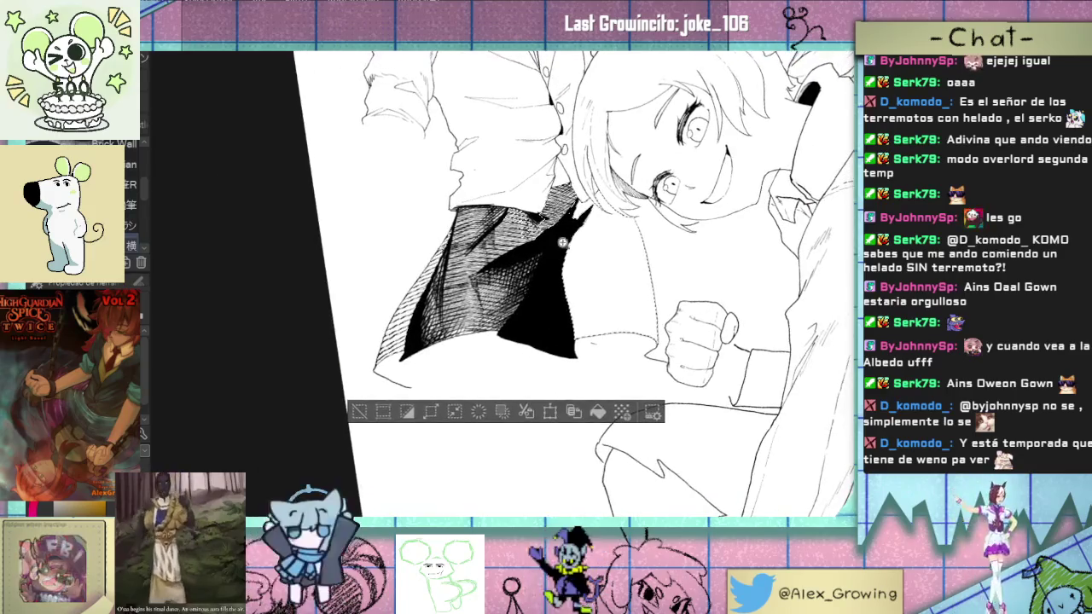
scroll(443, 311, "up", 3)
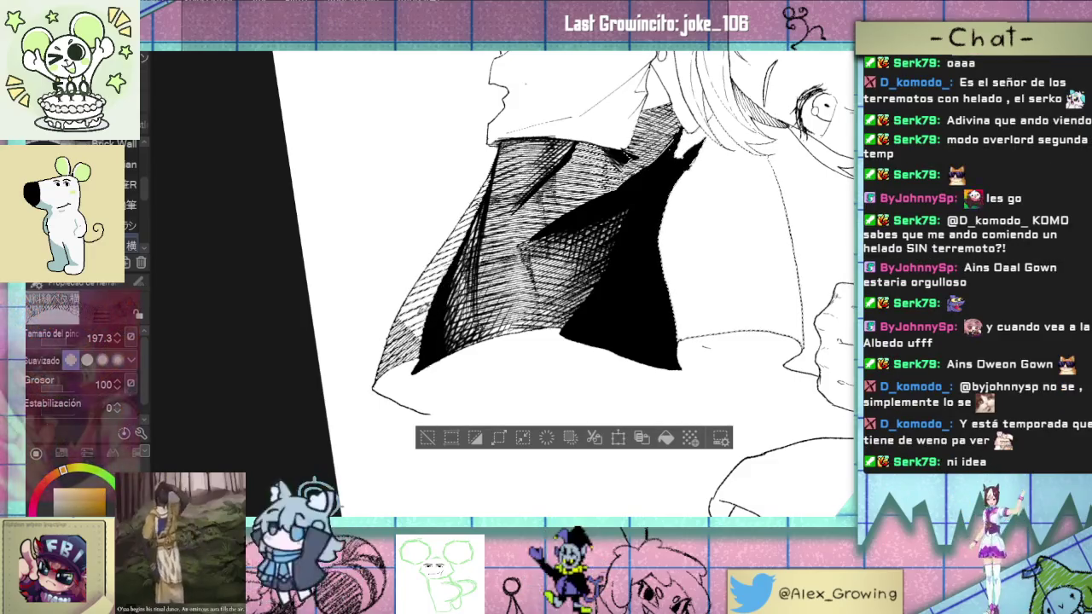
left_click_drag(494, 151, 476, 223)
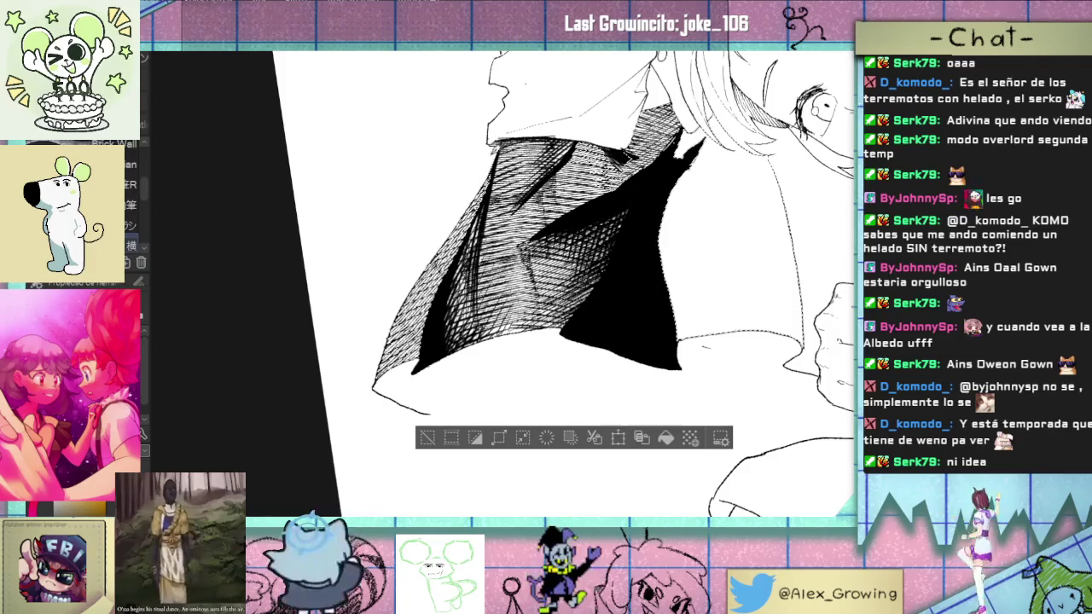
scroll(558, 285, "up", 2)
scroll(559, 284, "down", 5)
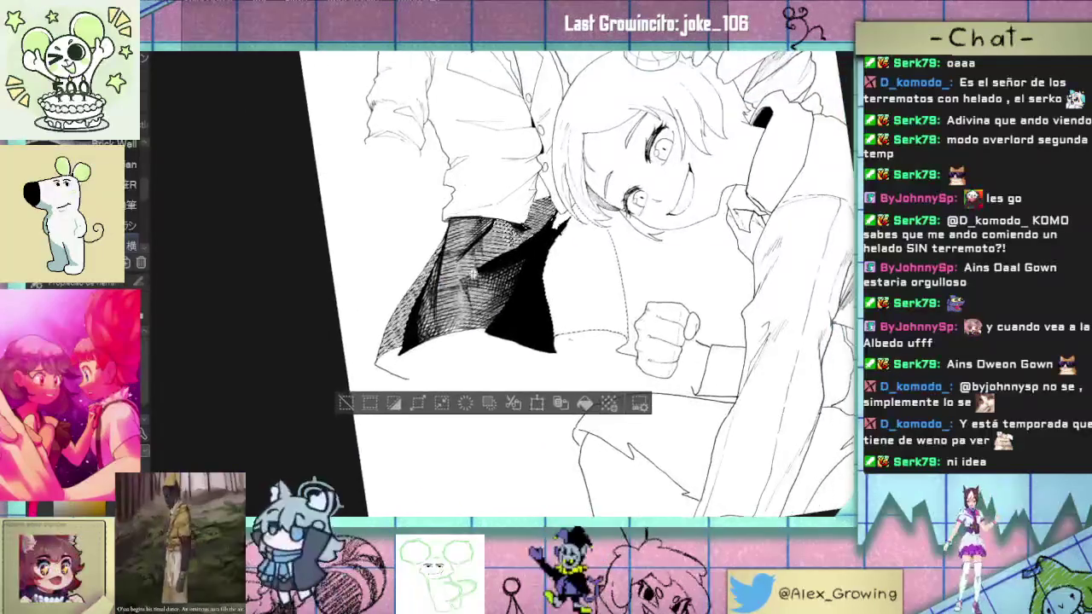
left_click_drag(558, 284, 472, 313)
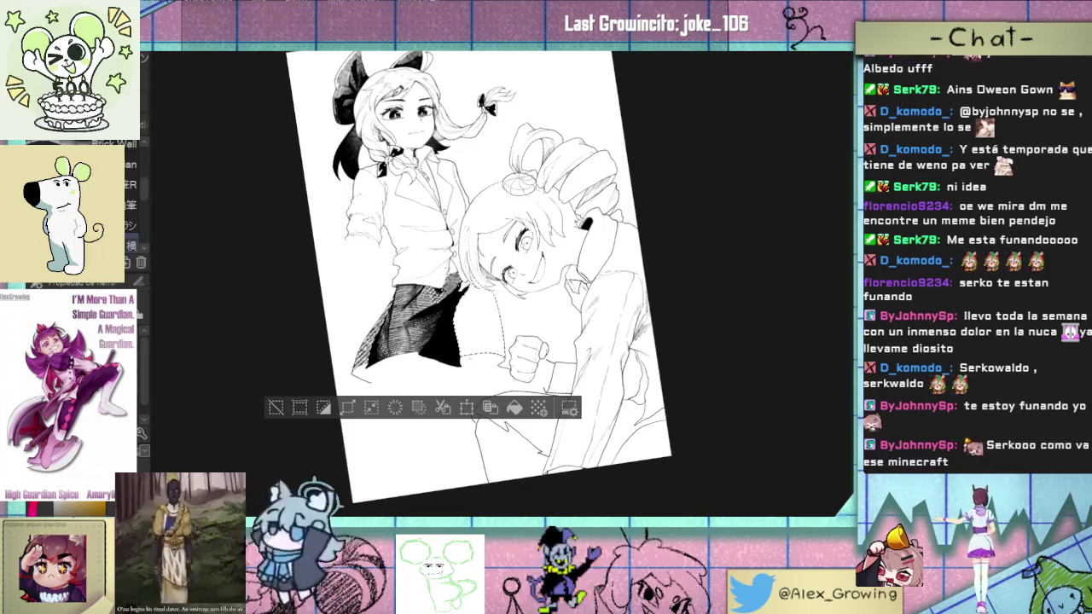
scroll(590, 271, "up", 5)
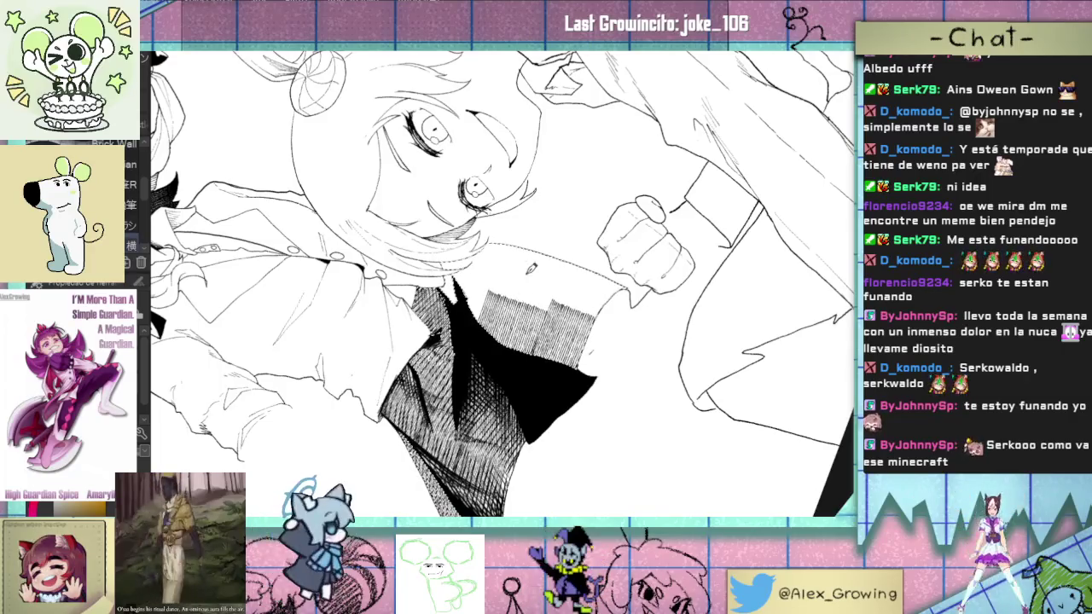
Step: Lay hatching beside the black area below the blonde girl's raised fist
mouse_move(573, 341)
left_mouse_down()
mouse_move(530, 290)
mouse_move(546, 266)
left_mouse_up()
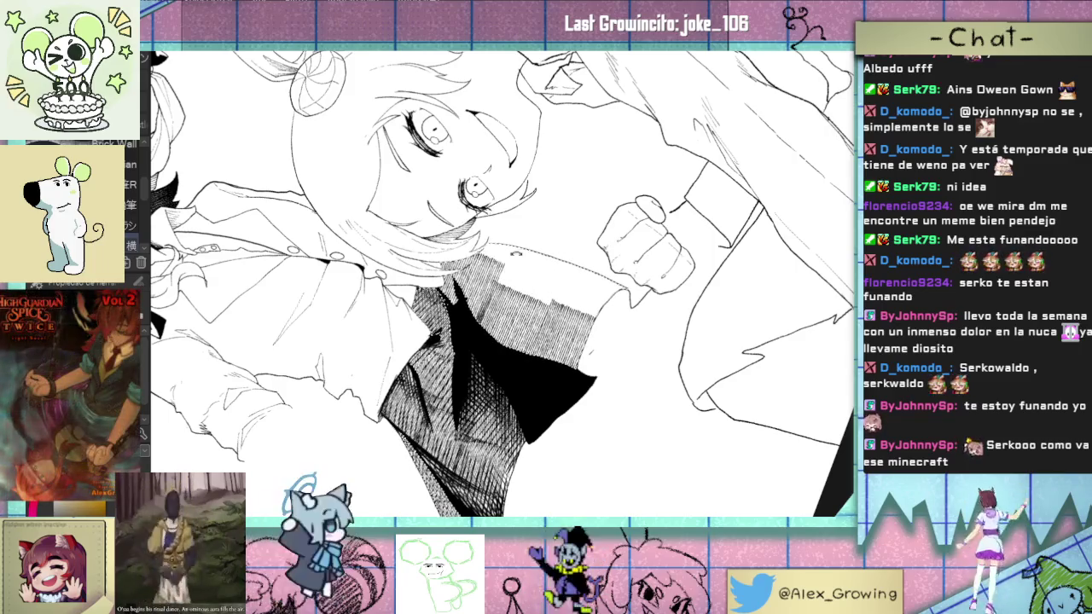
key("asciicircum")
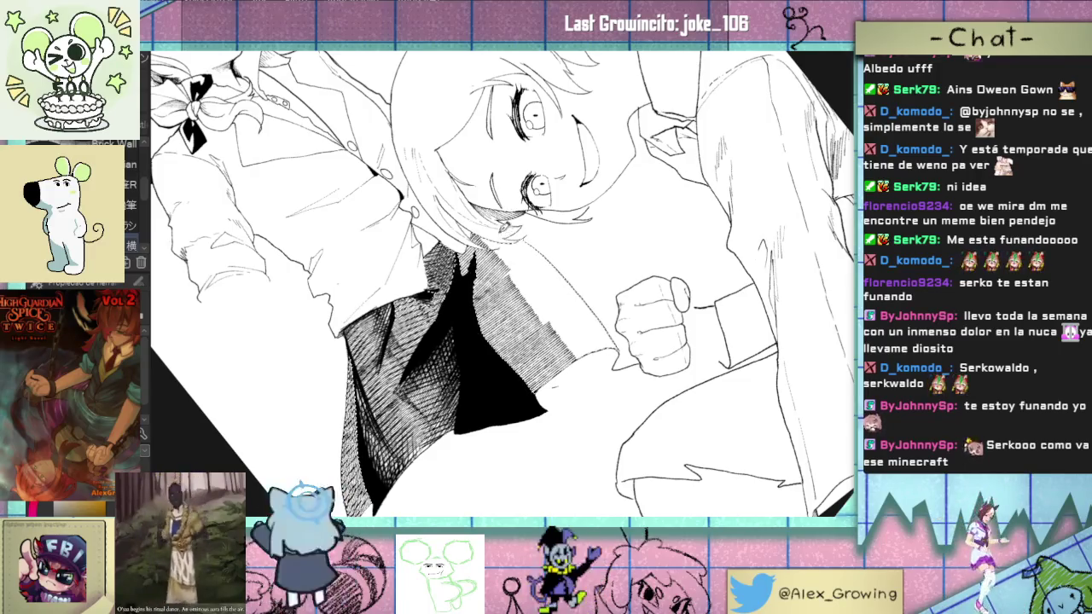
left_click_drag(494, 252, 511, 290)
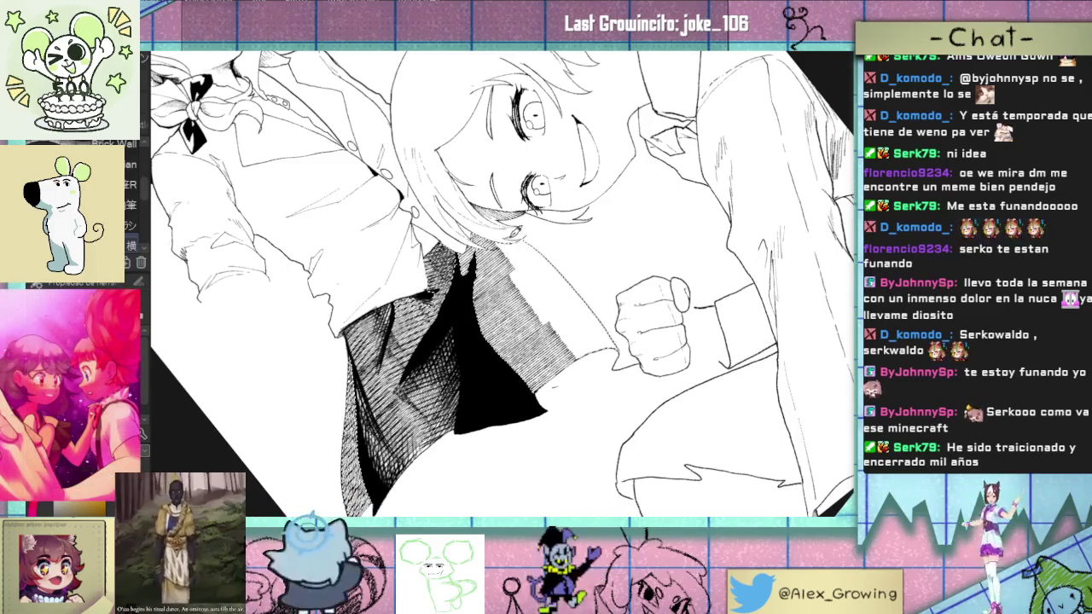
Step: Try erasing streaks in the hatching twice, undo both, then hatch more densely beside the fist
left_click_drag(551, 285, 529, 320)
key("ctrl+z")
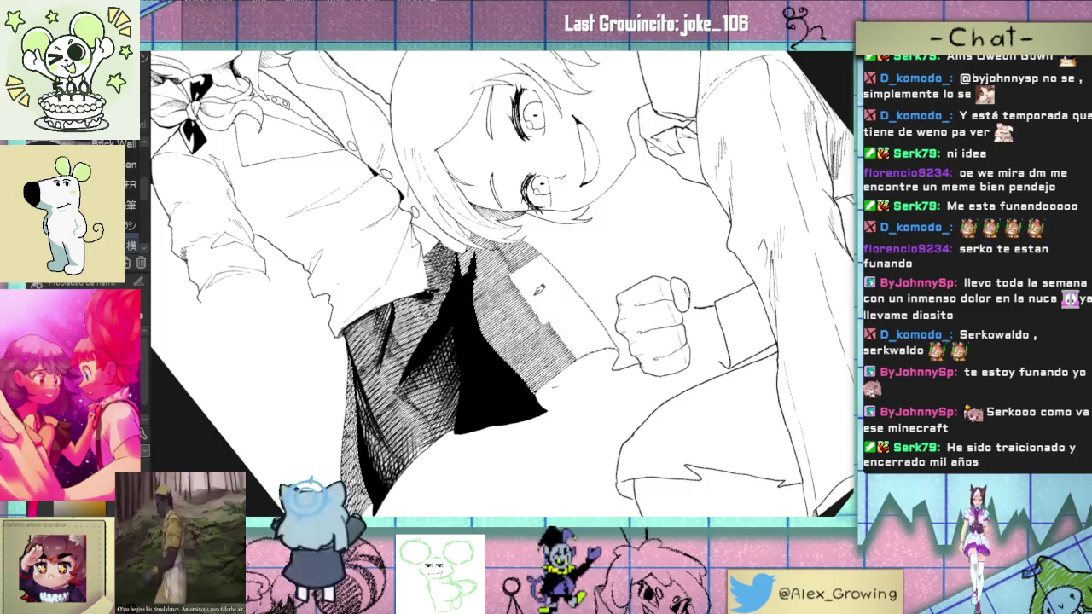
left_click_drag(554, 277, 524, 320)
key("ctrl+z")
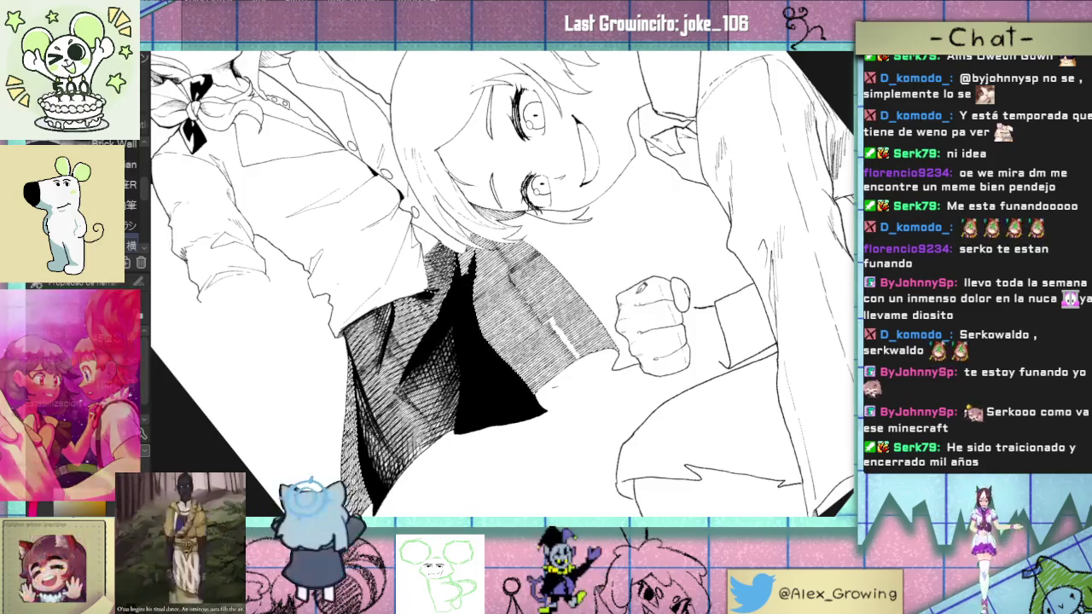
left_click_drag(573, 302, 550, 352)
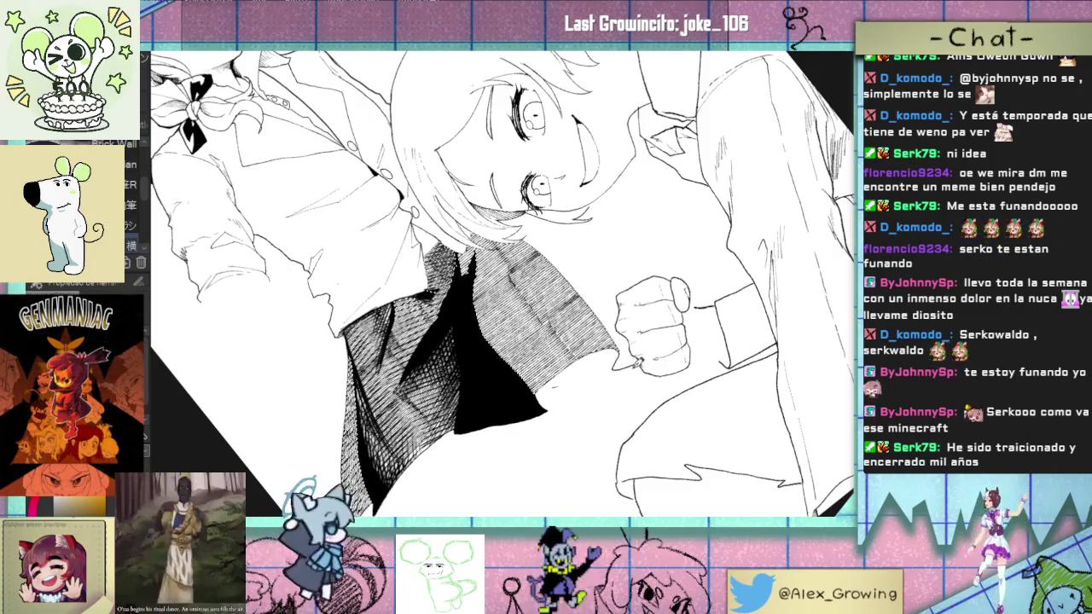
scroll(636, 362, "down", 3)
scroll(636, 362, "up", 2)
scroll(635, 362, "down", 2)
scroll(635, 363, "up", 4)
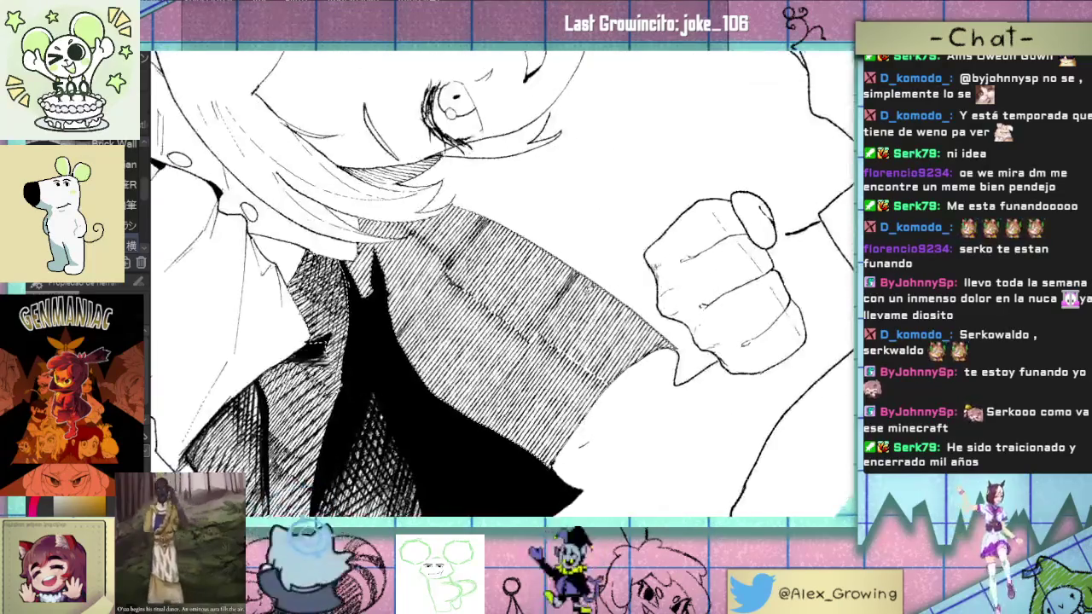
left_click_drag(610, 249, 633, 258)
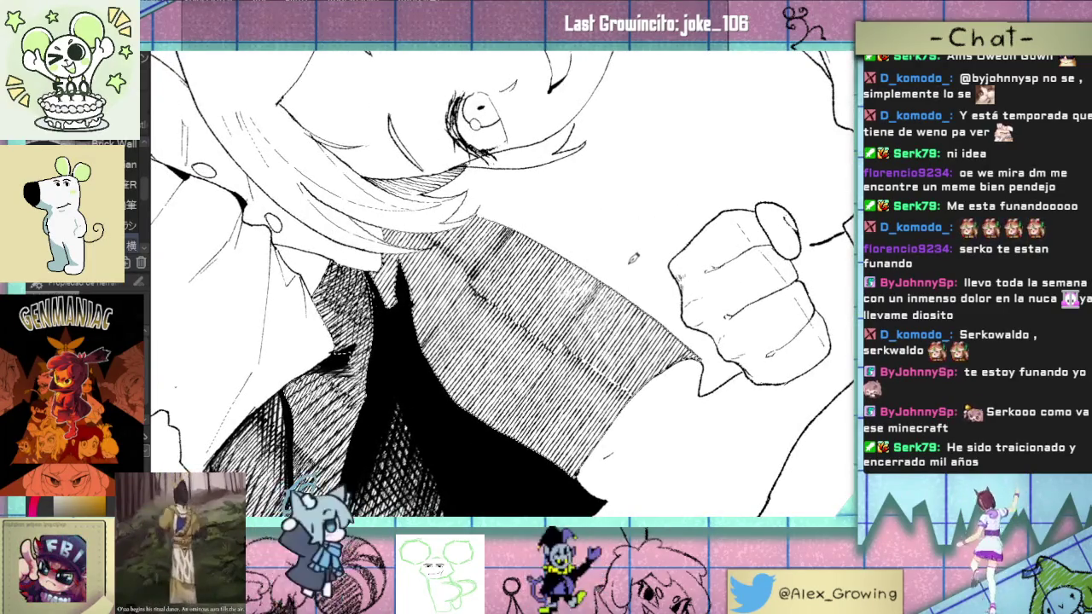
scroll(502, 281, "down", 3)
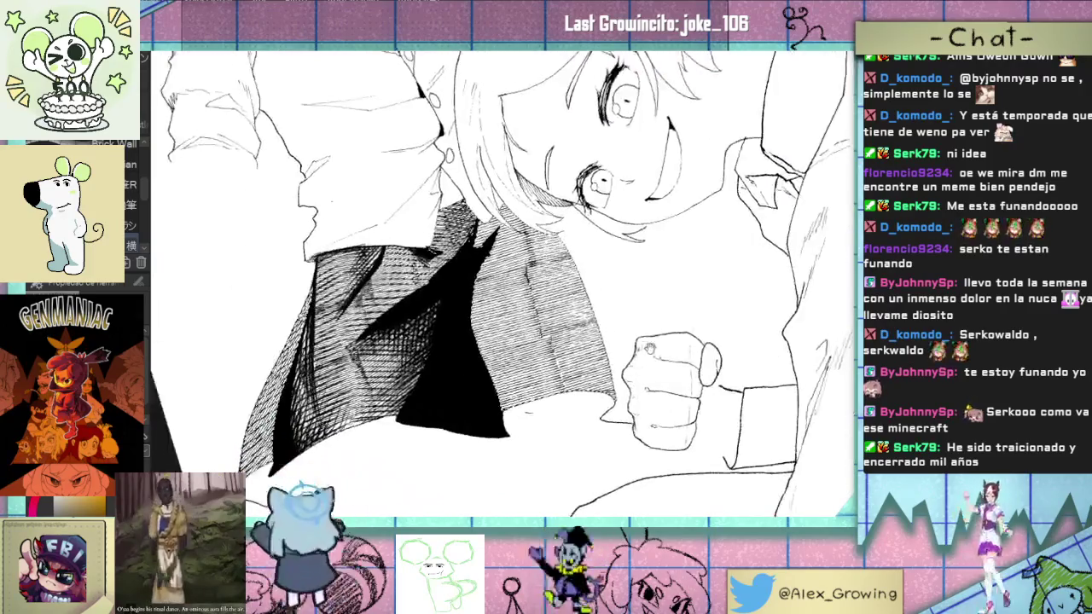
left_click_drag(613, 360, 609, 353)
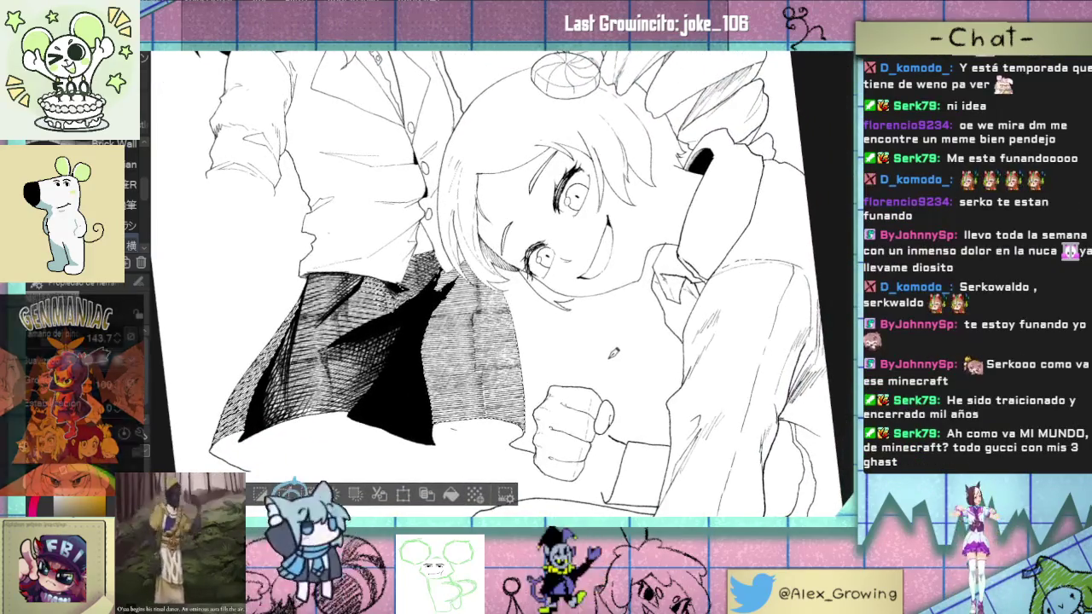
scroll(628, 274, "up", 5)
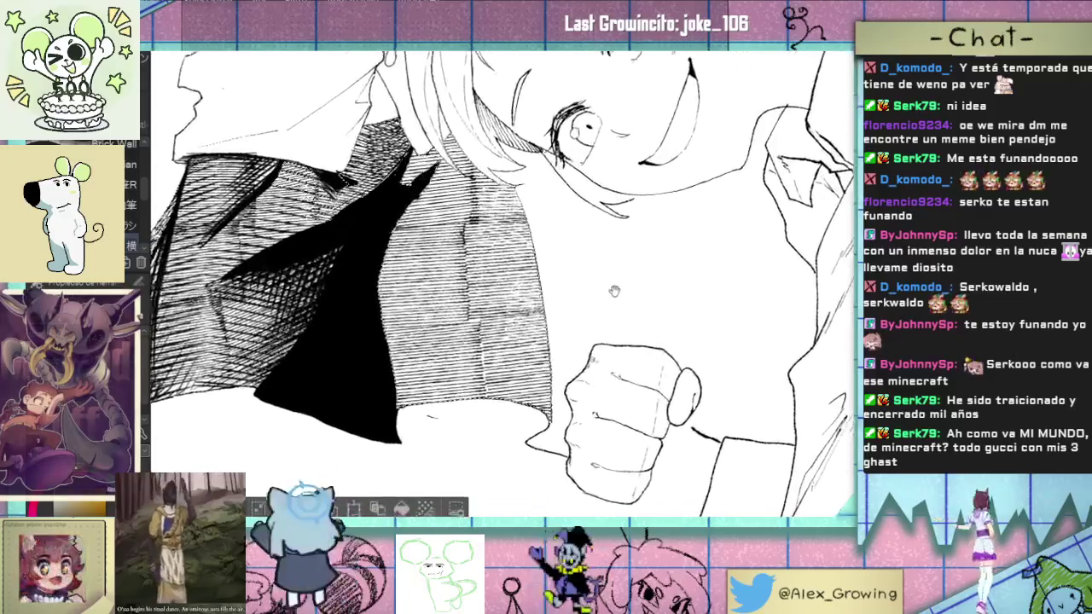
left_click_drag(628, 275, 597, 256)
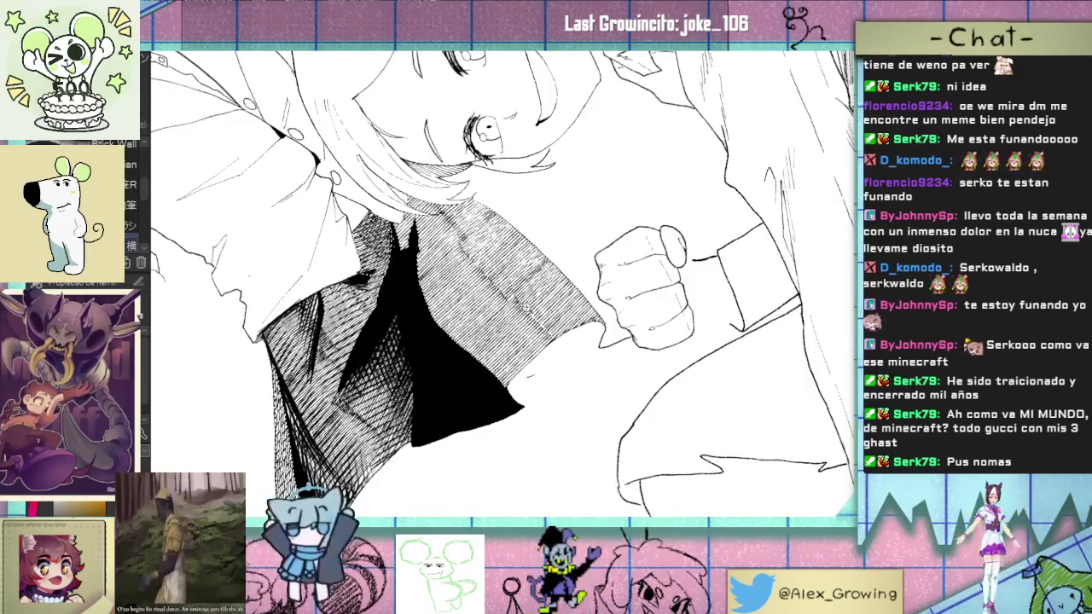
scroll(503, 282, "down", 3)
left_click_drag(512, 282, 444, 337)
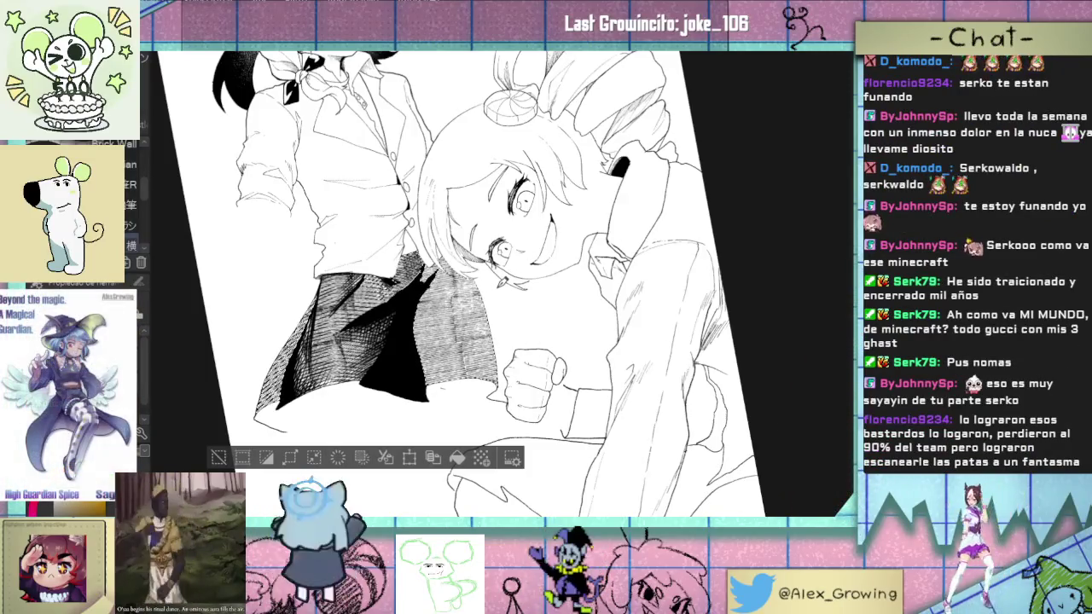
left_click_drag(539, 274, 552, 316)
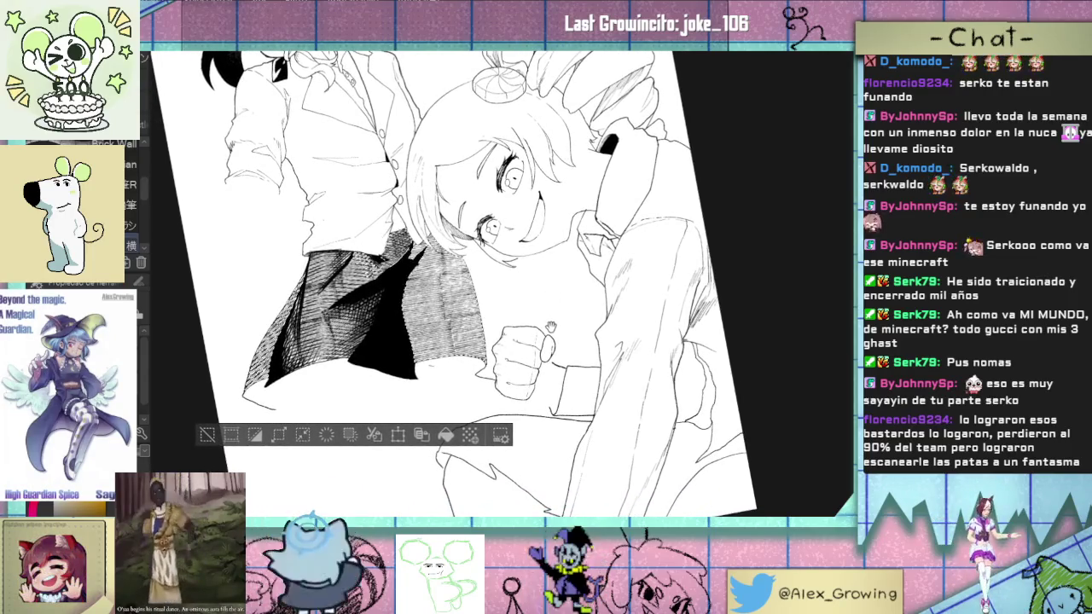
scroll(551, 327, "up", 1)
scroll(551, 327, "up", 1)
scroll(551, 327, "up", 2)
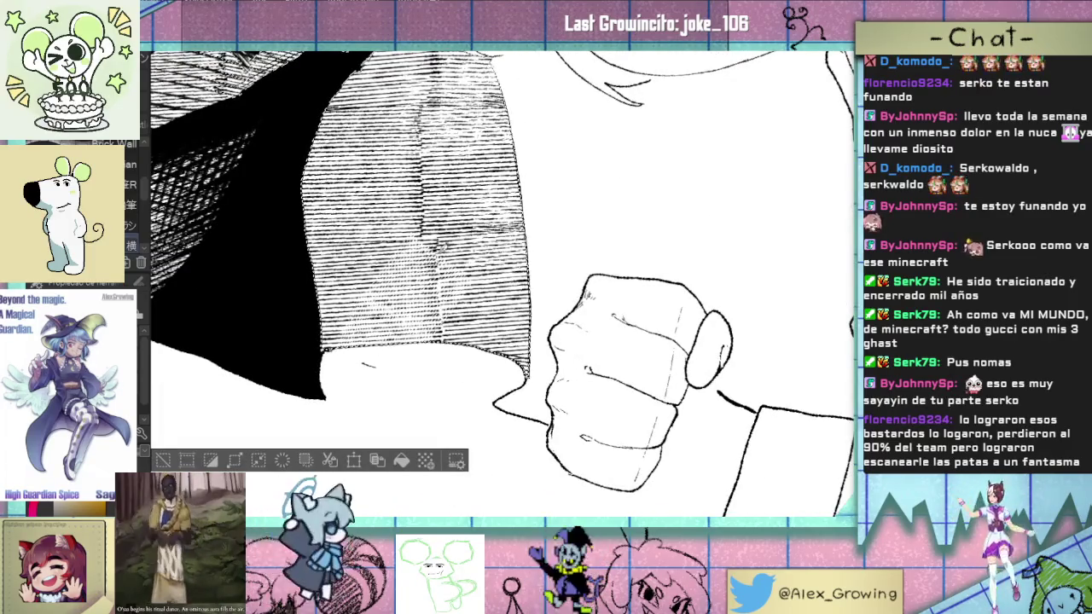
scroll(360, 318, "down", 4)
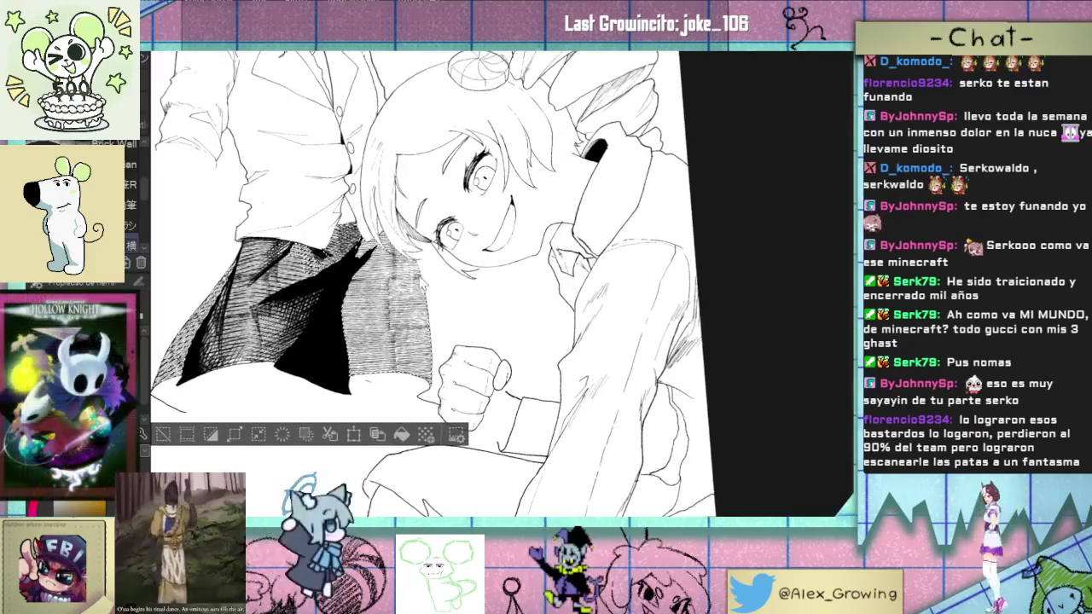
left_click_drag(431, 286, 525, 281)
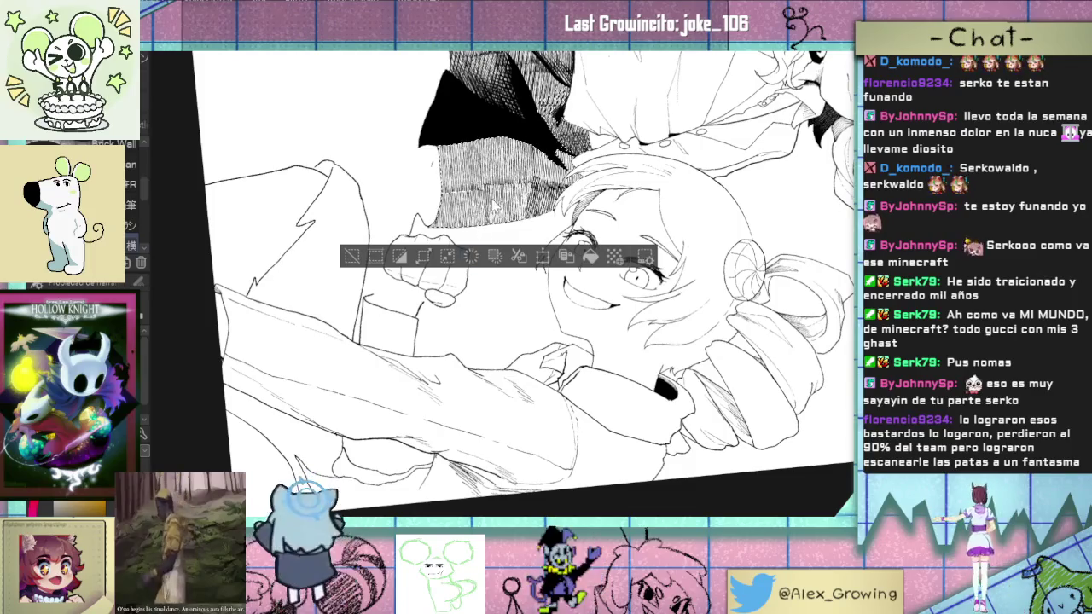
Step: Add a denser cross-hatch stroke to the shaded area, then turn the view counter-clockwise toward the face
left_click_drag(501, 201, 469, 217)
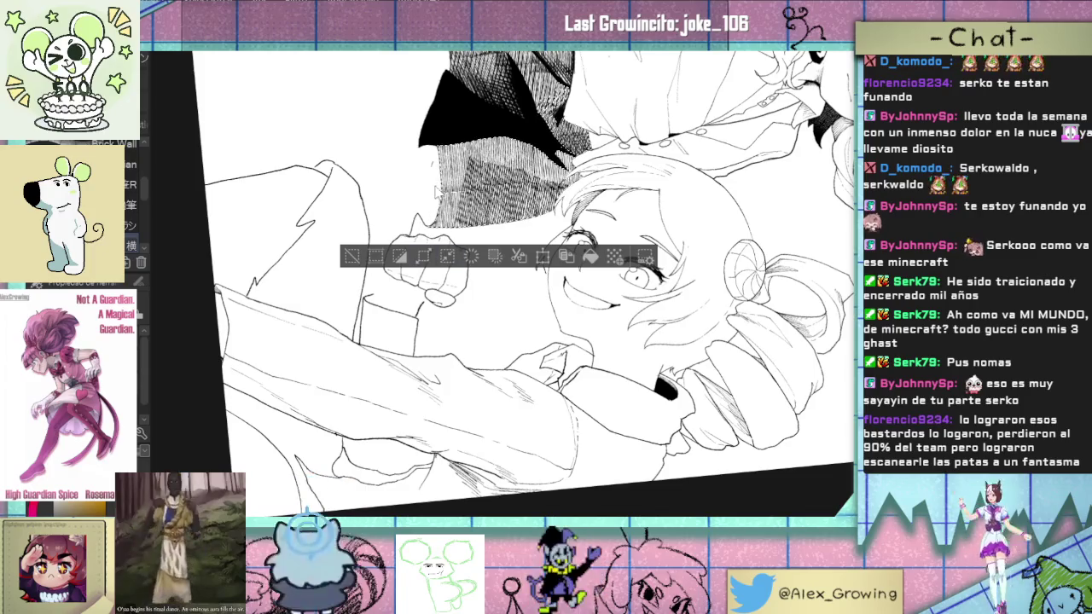
left_click_drag(509, 210, 507, 76)
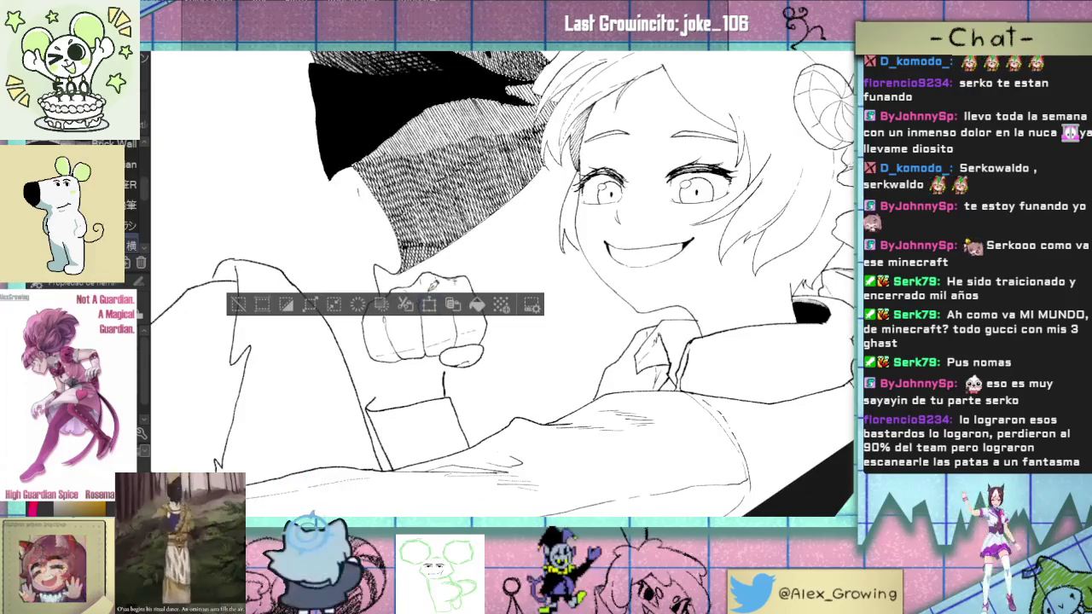
left_click_drag(597, 256, 528, 179)
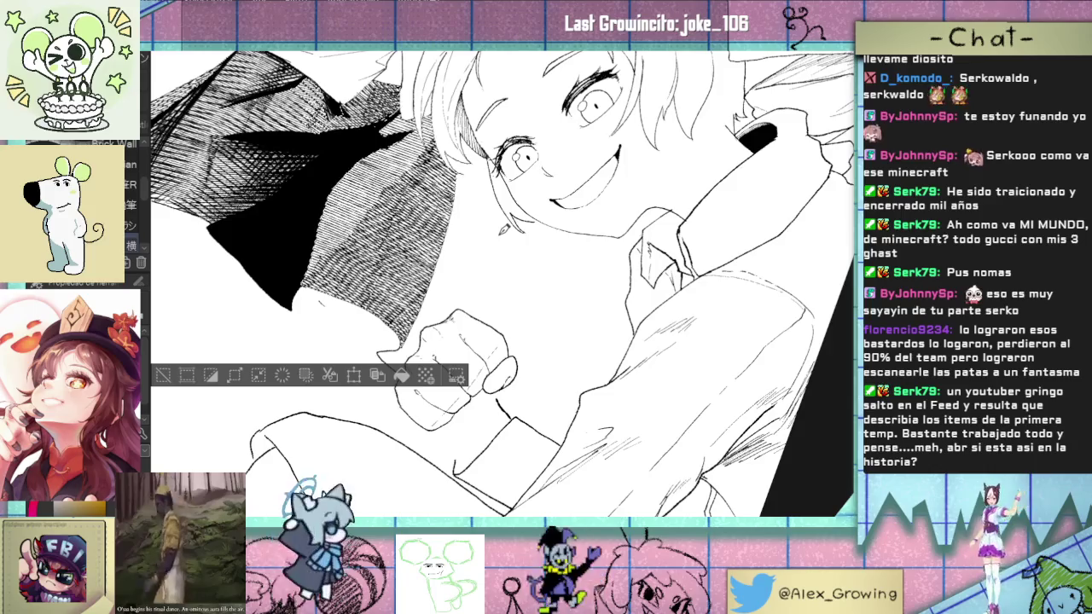
scroll(499, 236, "down", 2)
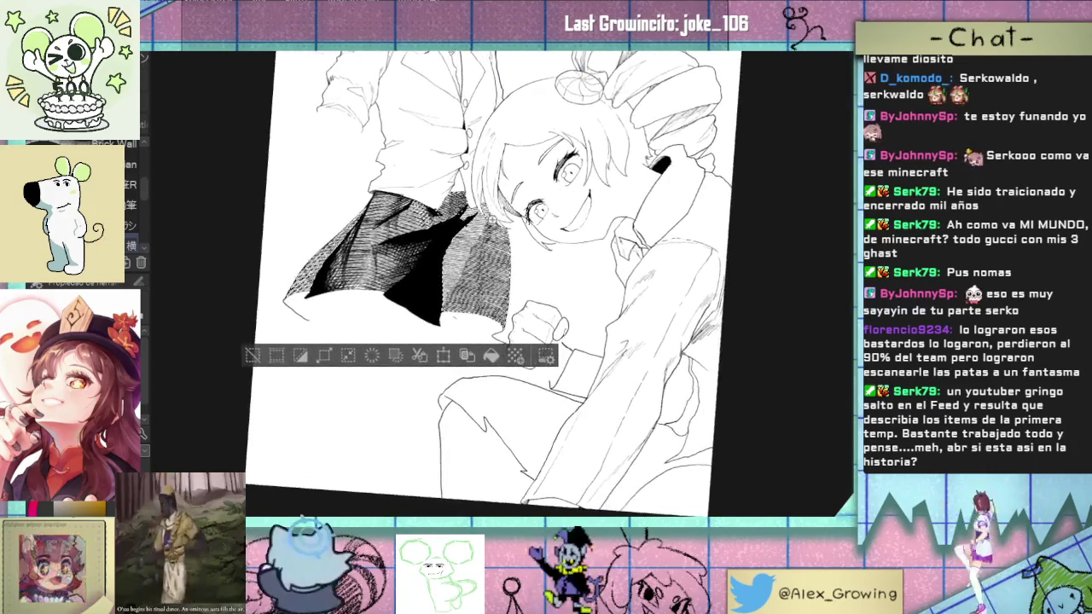
scroll(512, 256, "up", 2)
scroll(512, 256, "up", 2)
scroll(511, 256, "up", 2)
scroll(503, 282, "down", 2)
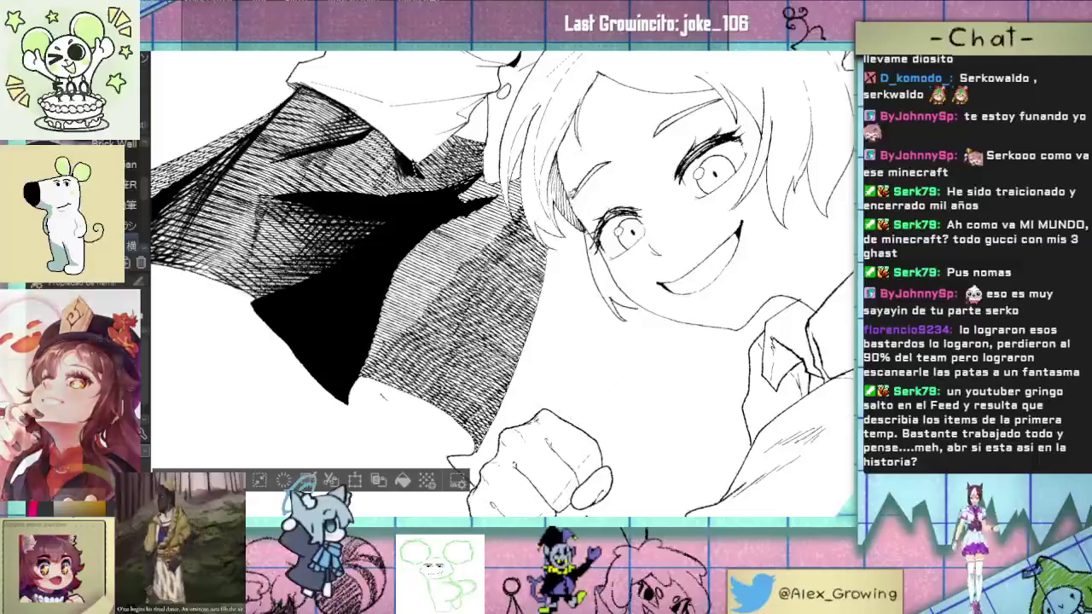
scroll(504, 281, "down", 2)
scroll(549, 320, "down", 2)
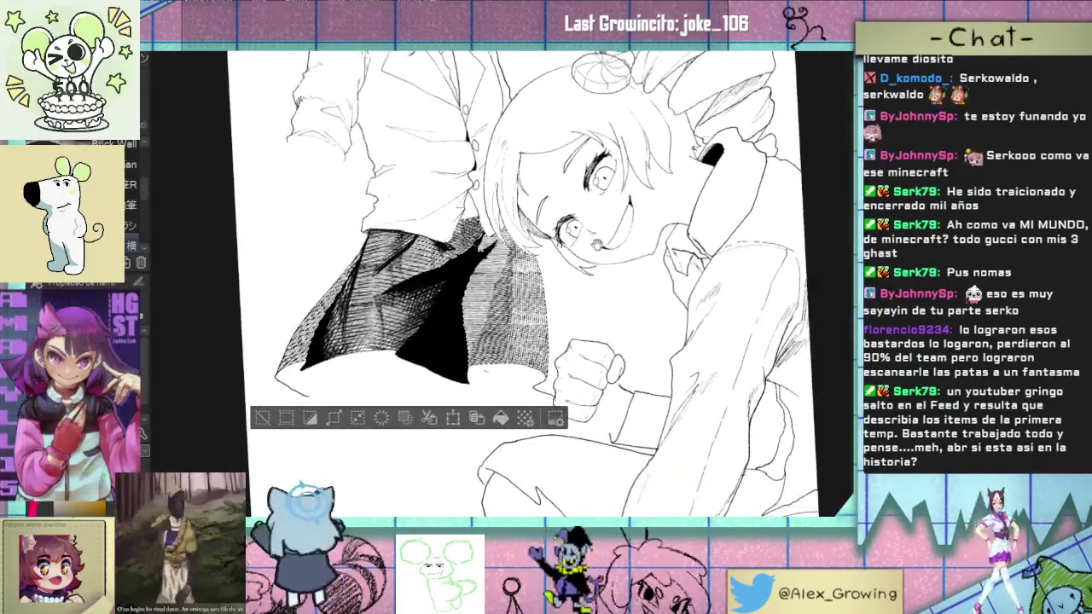
scroll(597, 286, "up", 2)
scroll(597, 288, "up", 1)
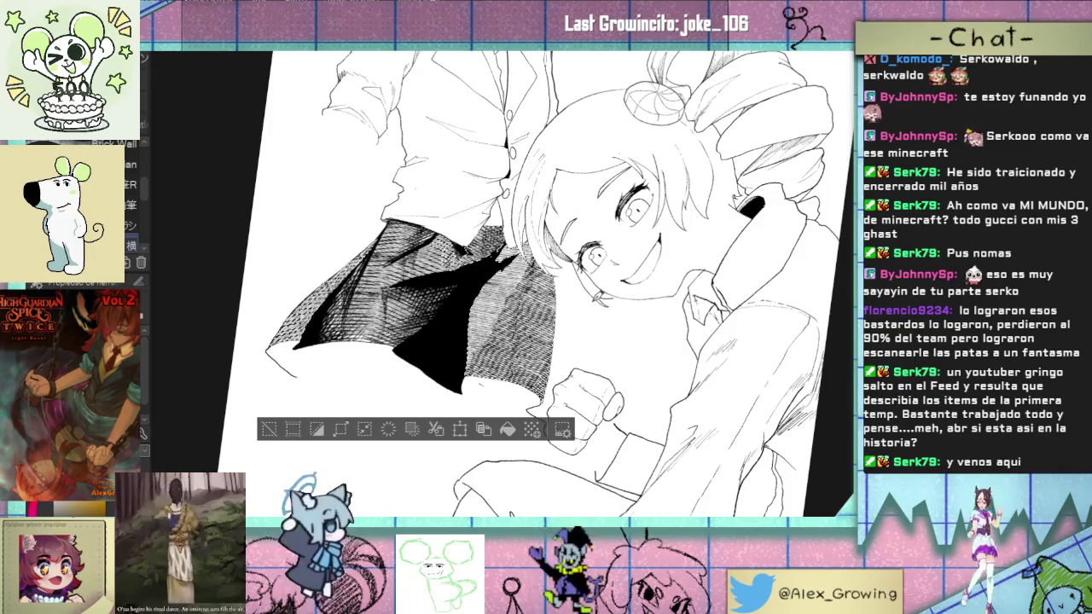
scroll(557, 330, "up", 2)
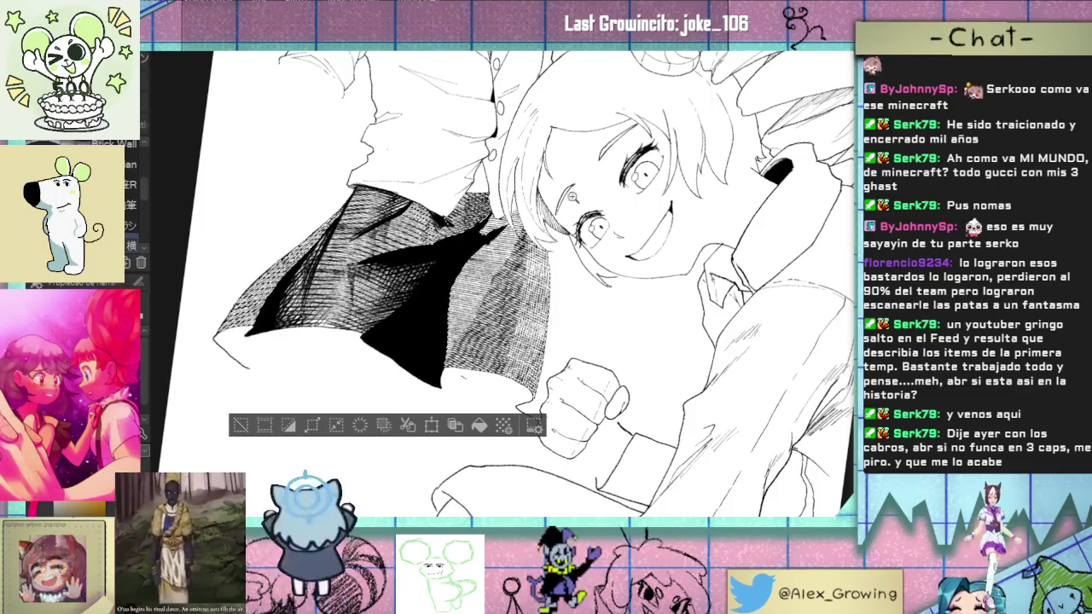
left_click_drag(572, 197, 596, 195)
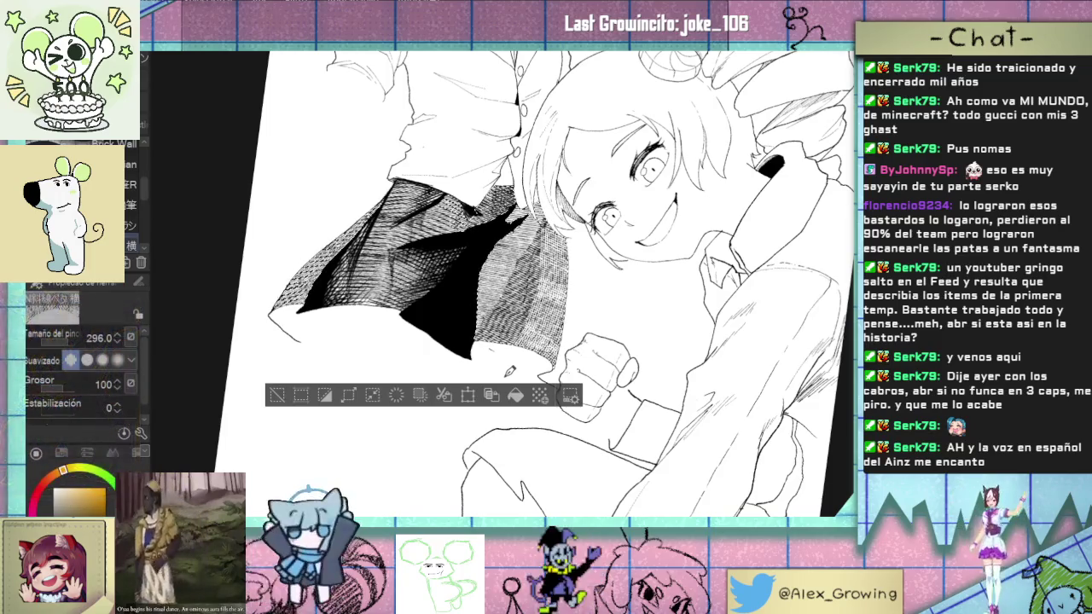
scroll(571, 263, "up", 1)
scroll(571, 264, "up", 1)
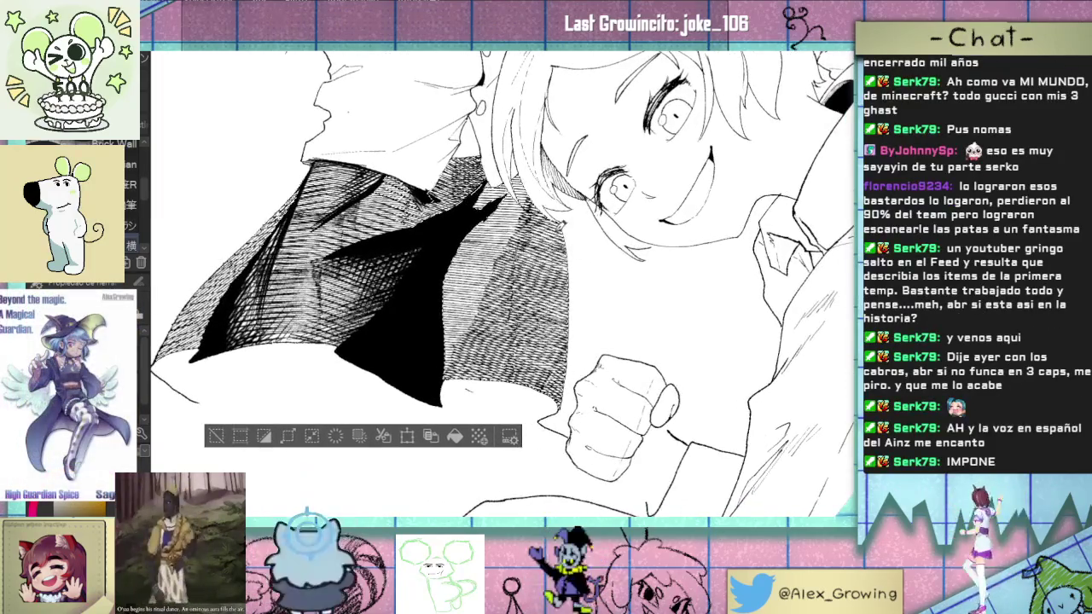